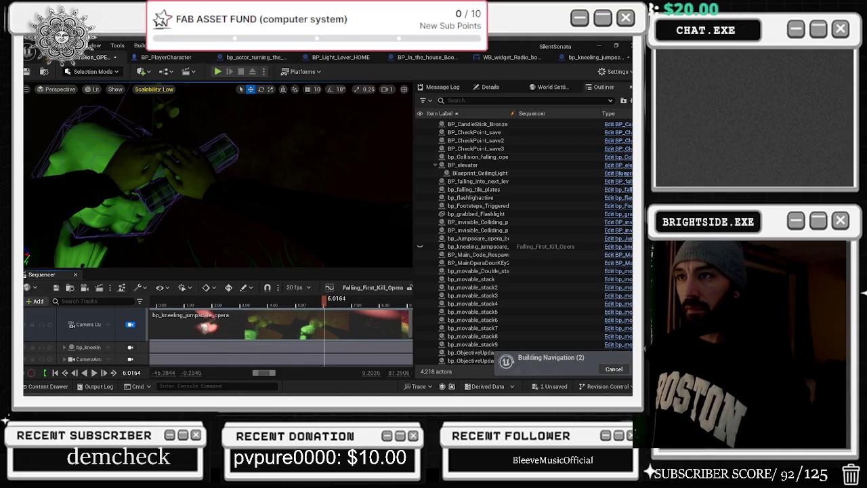
Step: Open and close the Scalability settings, then rewind the jumpscare sequence to its start
click(161, 89)
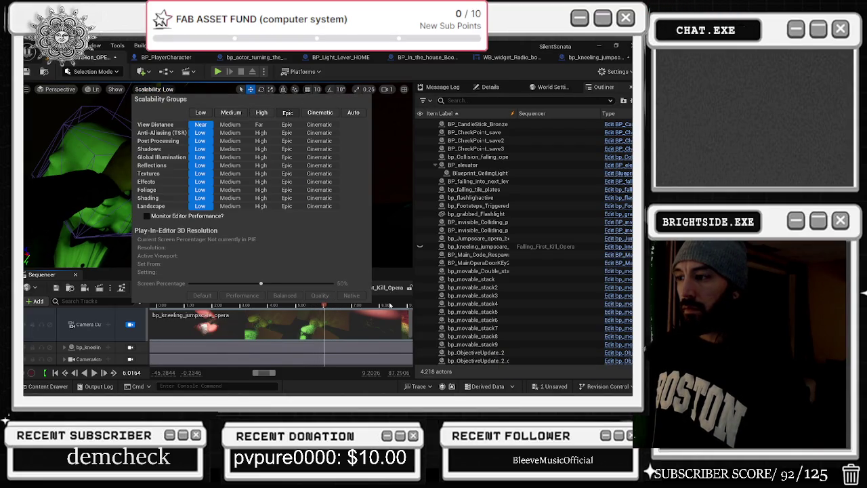
click(264, 304)
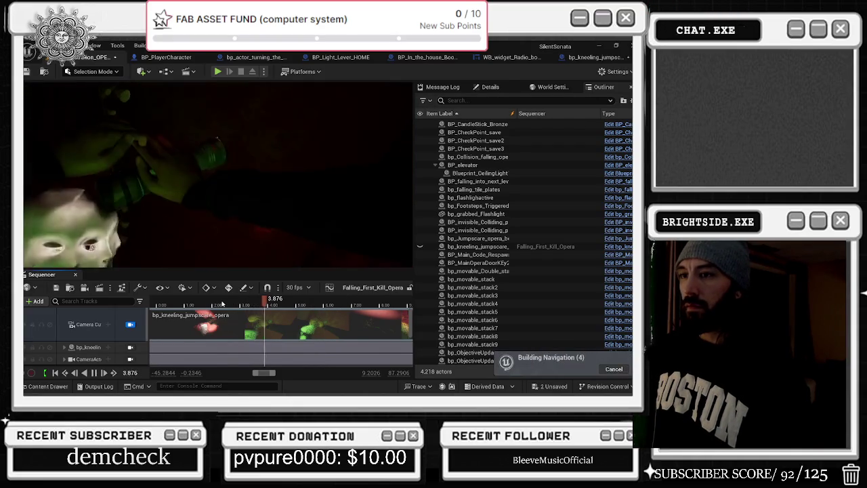
drag(222, 304, 144, 309)
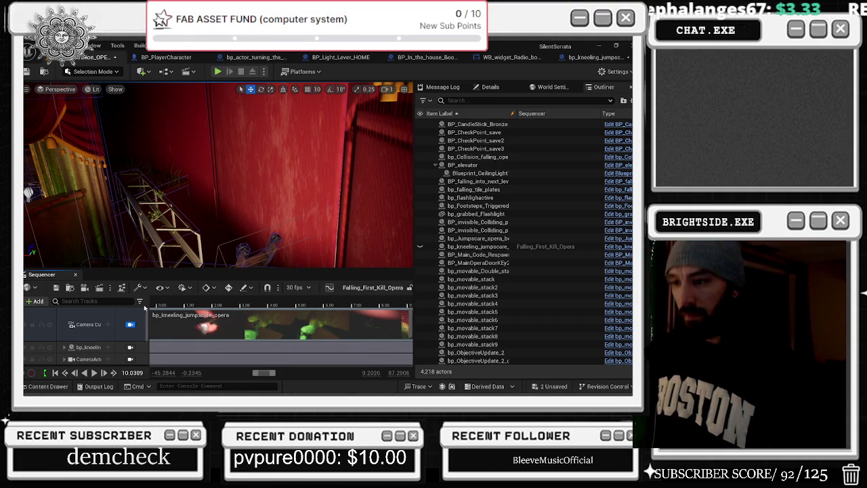
scroll(291, 309, down, 4)
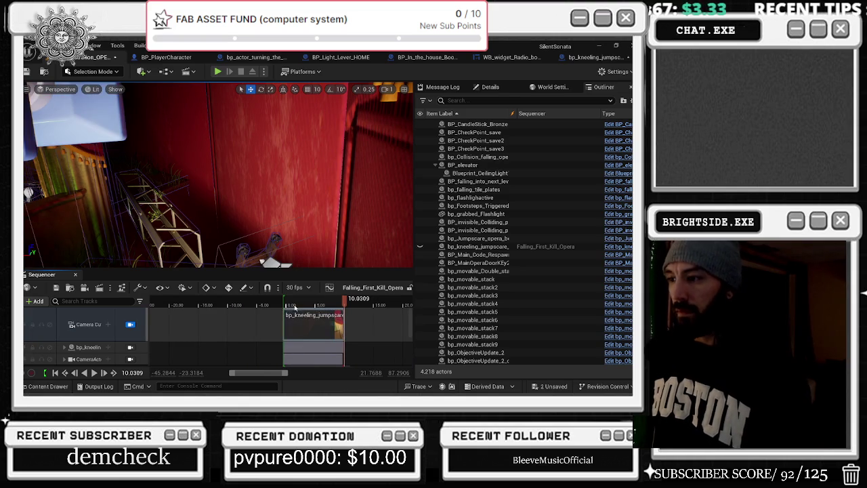
Step: Play the jumpscare sequence, pause at 6.631, resume, then scrub back to about 3 s
key(space)
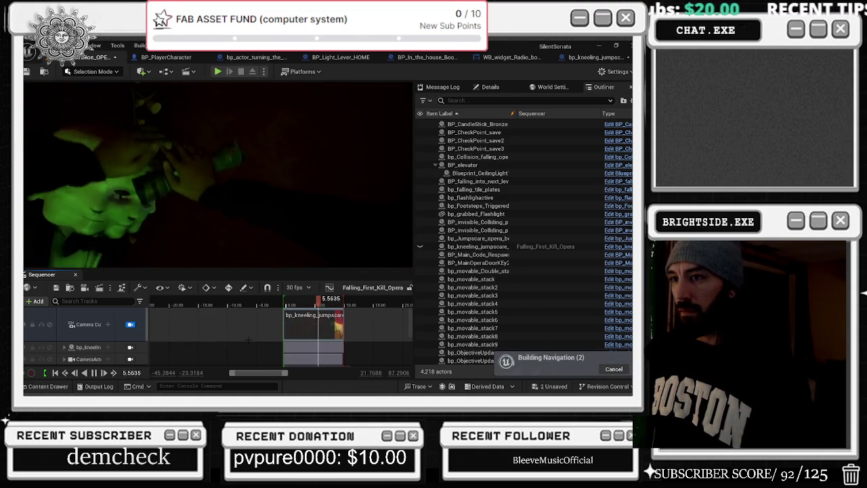
key(space)
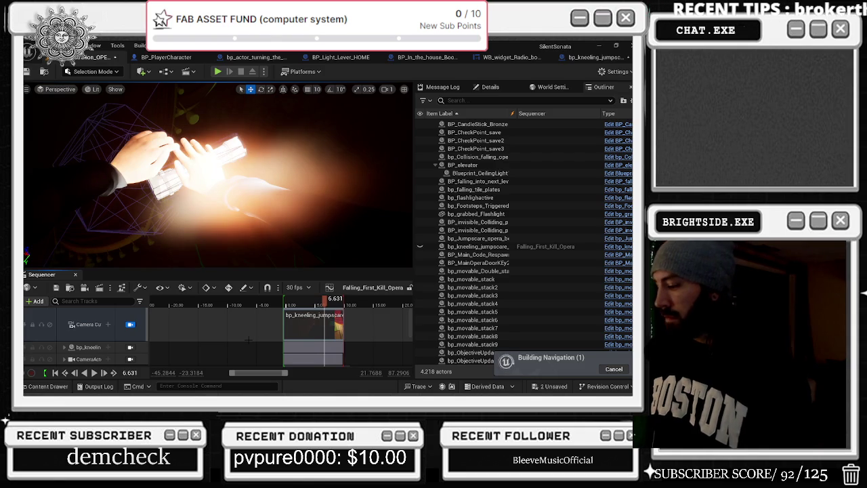
key(space)
key(space)
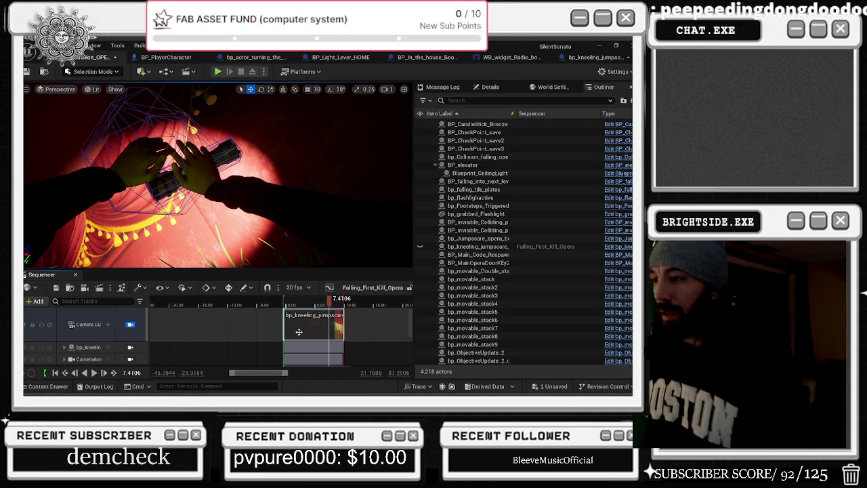
mouse_move(298, 303)
mouse_down()
mouse_move(304, 304)
mouse_move(278, 309)
mouse_up()
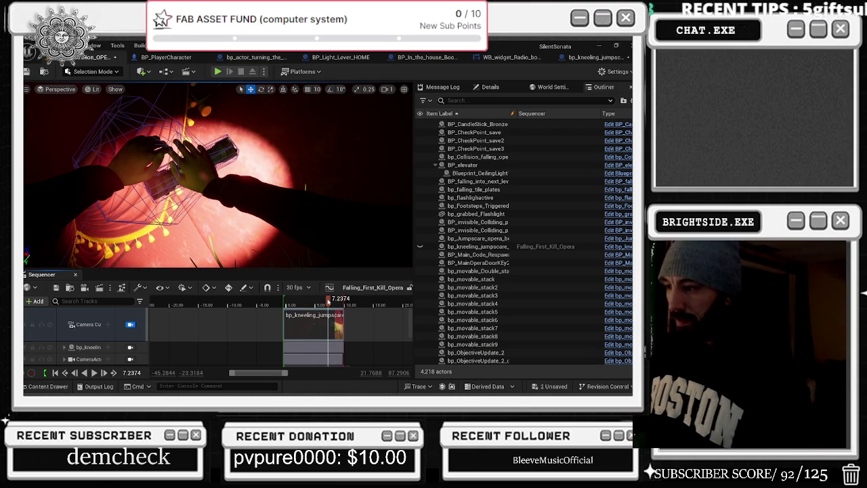
Step: Unlock the viewport from camera cuts, scrub to about 8.6 s, and relock it
click(130, 323)
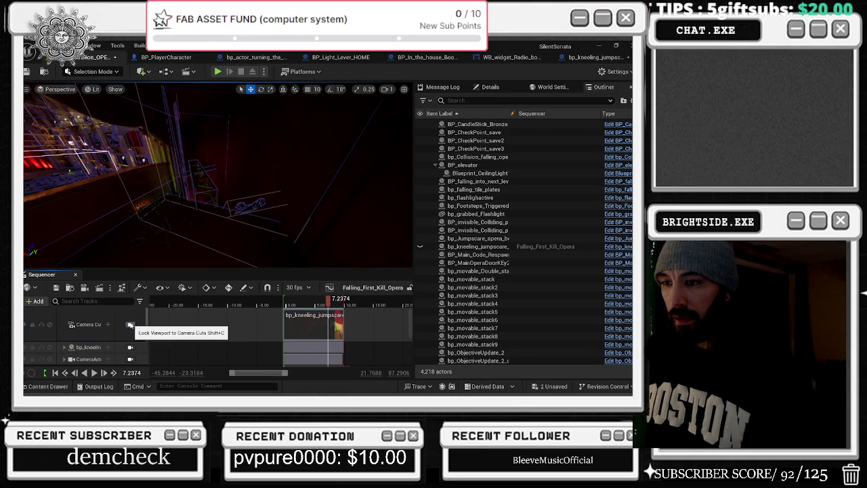
mouse_move(330, 304)
mouse_down()
mouse_move(337, 306)
mouse_move(318, 299)
mouse_up()
click(130, 324)
Step: Select the three_head mesh and switch the viewport view mode from Lit to Unlit
click(102, 189)
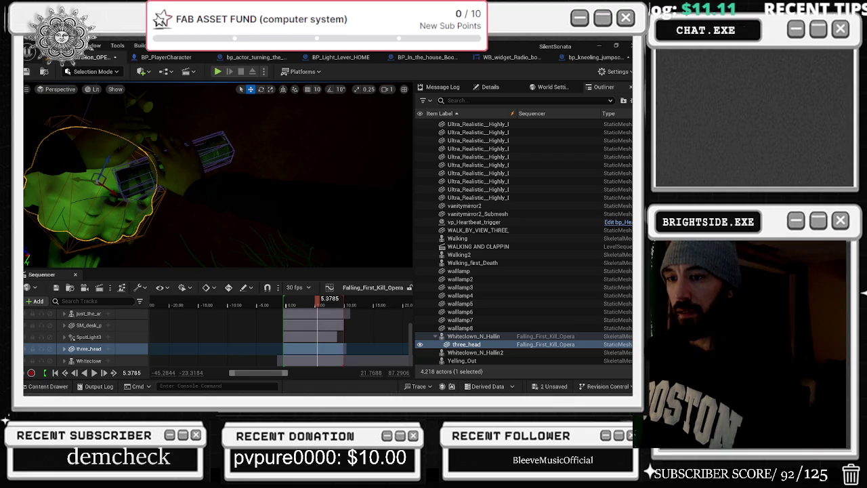
click(93, 89)
click(116, 130)
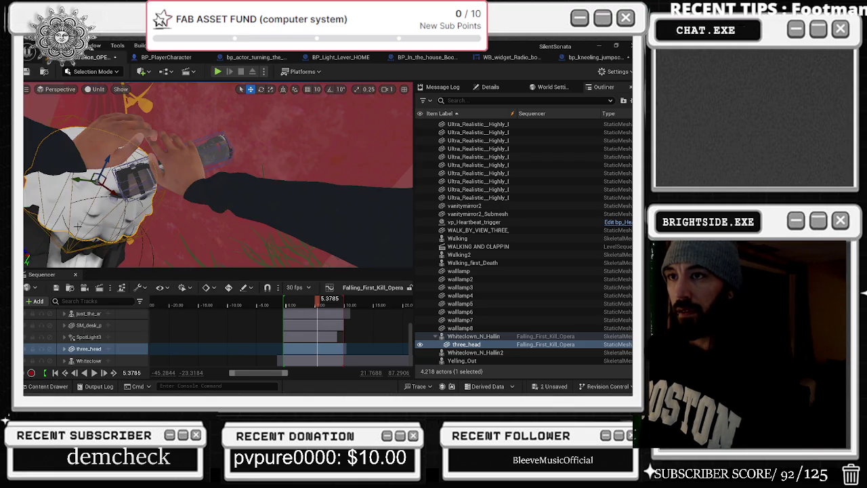
key(ctrl+space)
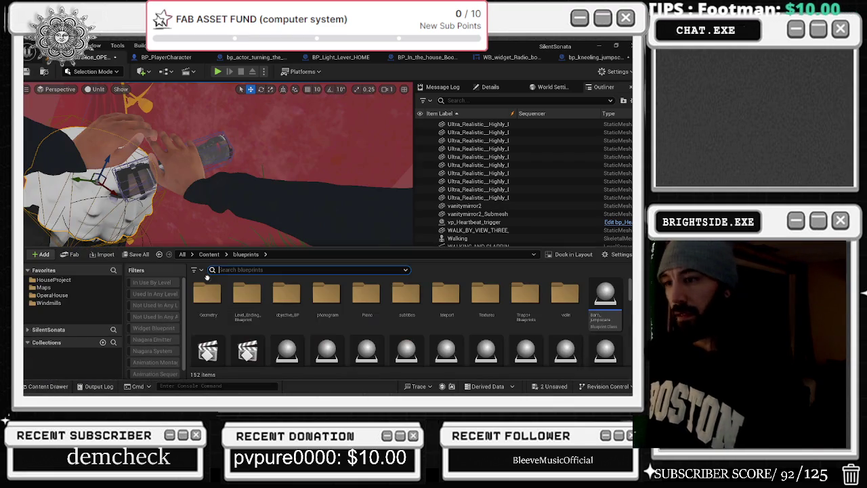
Step: Search the Content Drawer for 'ns_' across All folders, filtered to Niagara System assets
text(ns_)
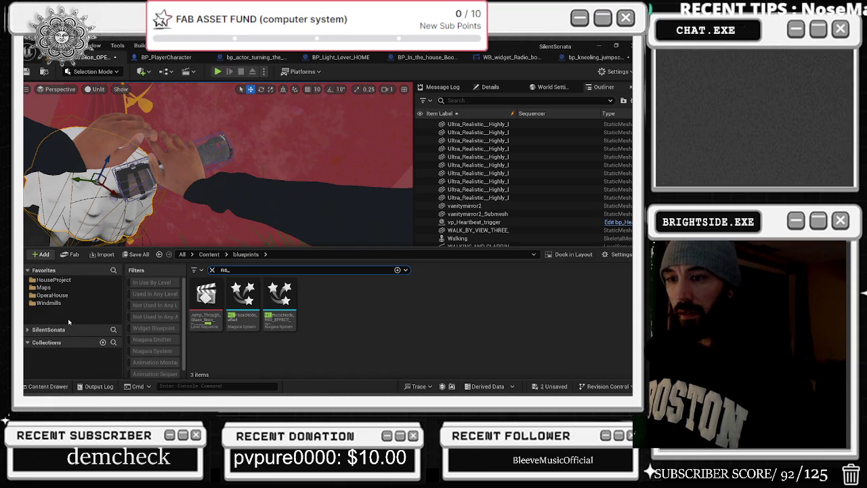
click(48, 329)
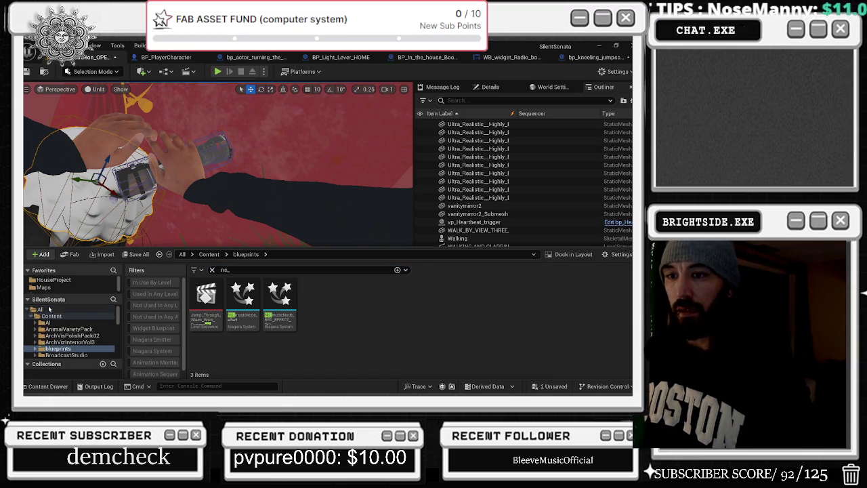
click(49, 309)
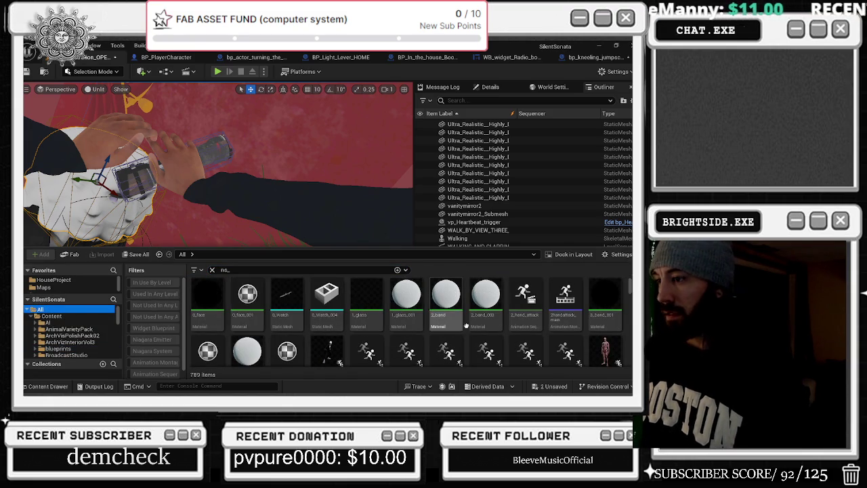
scroll(467, 324, down, 5)
scroll(535, 322, down, 5)
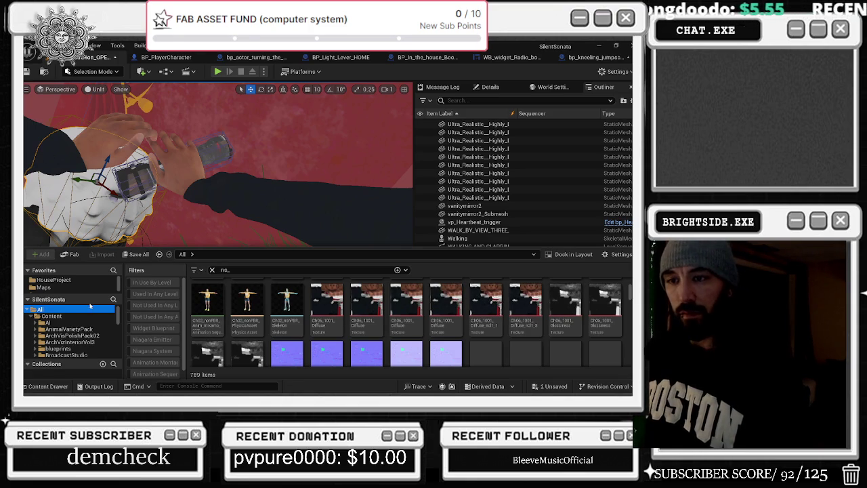
scroll(159, 333, down, 1)
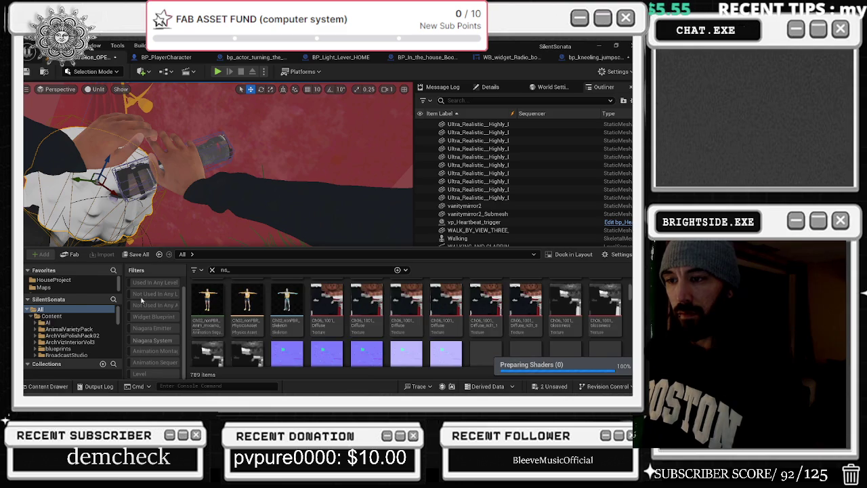
click(152, 340)
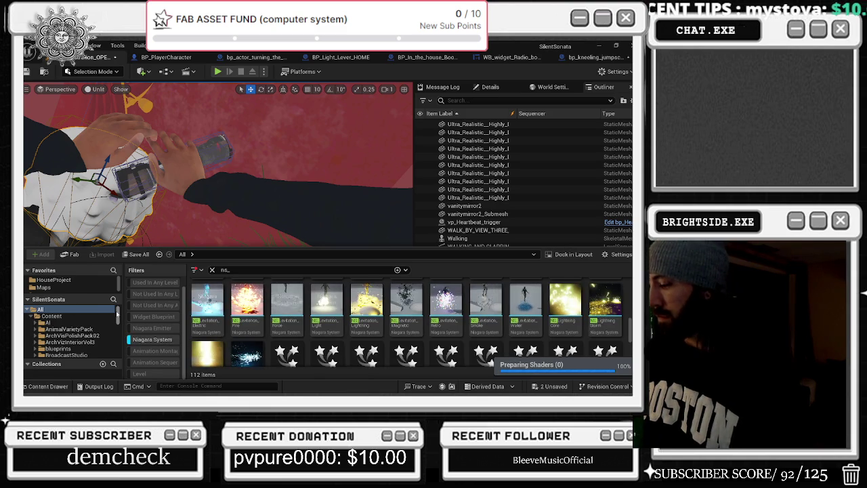
Step: Browse the Niagara effects past NS_Levitation_Light and open NS_Energy_2
click(325, 318)
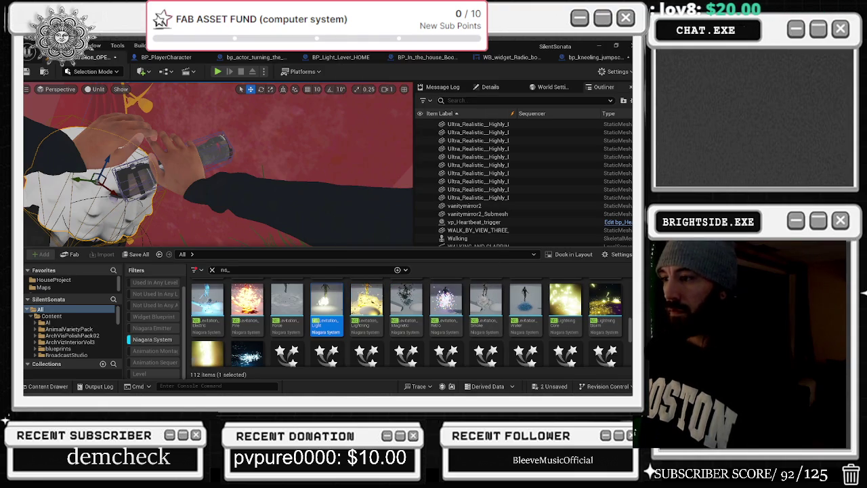
scroll(549, 298, down, 2)
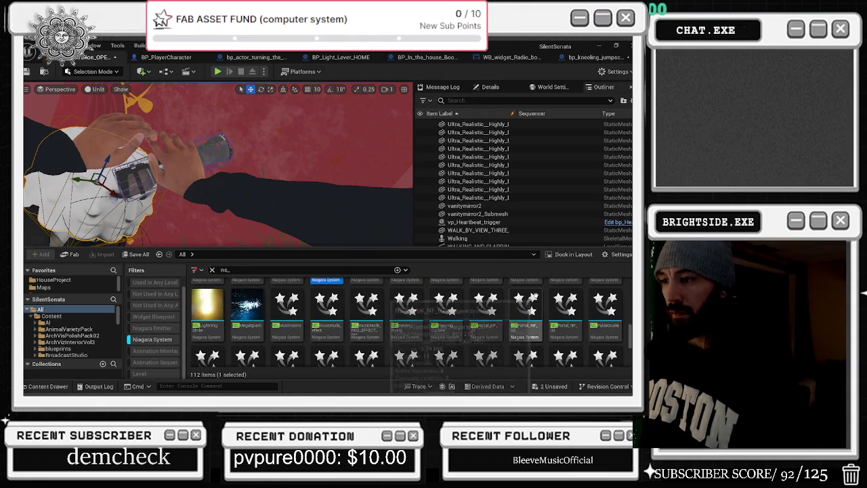
scroll(499, 301, down, 2)
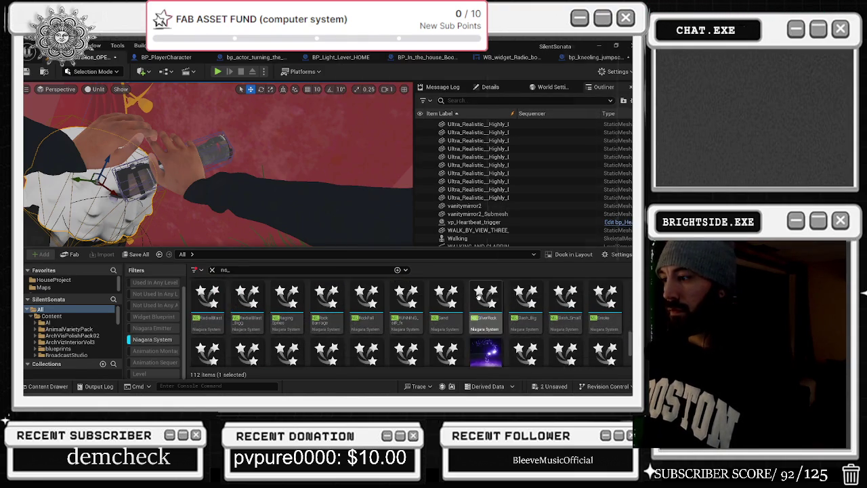
scroll(503, 302, down, 2)
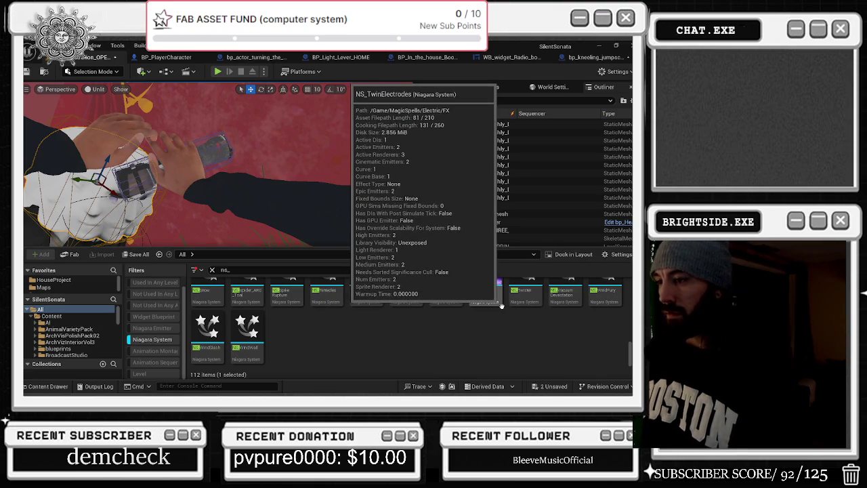
scroll(500, 304, up, 3)
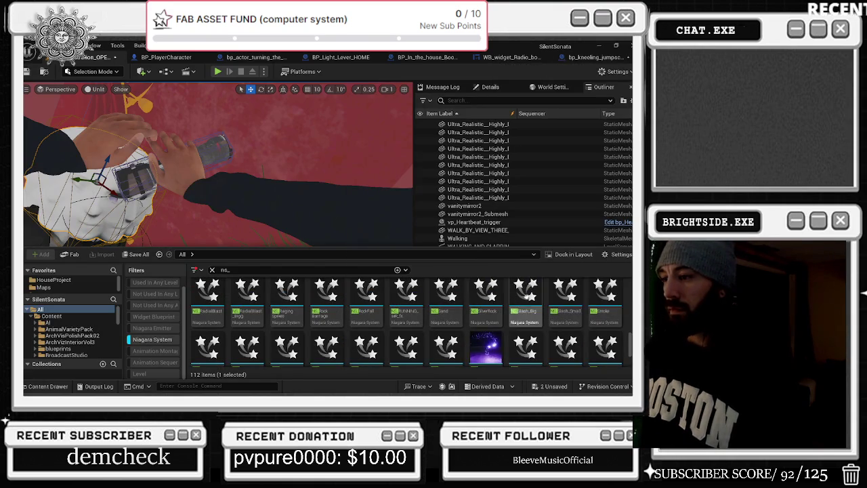
scroll(613, 291, down, 1)
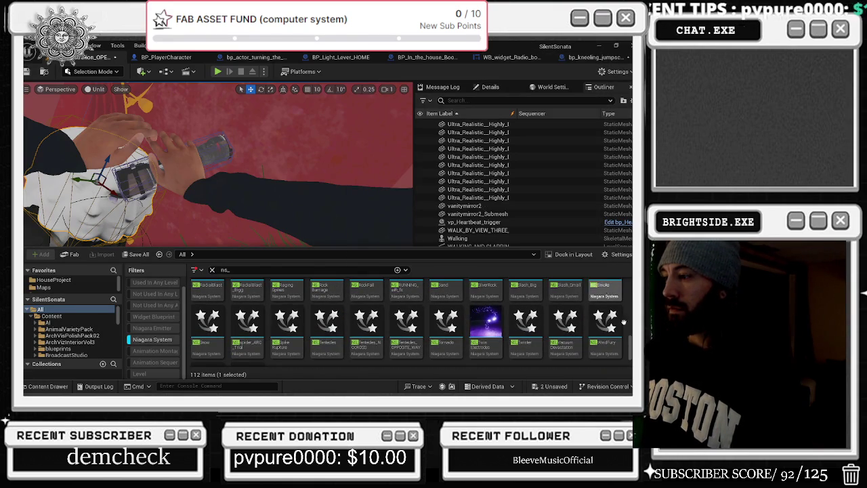
scroll(406, 322, up, 1)
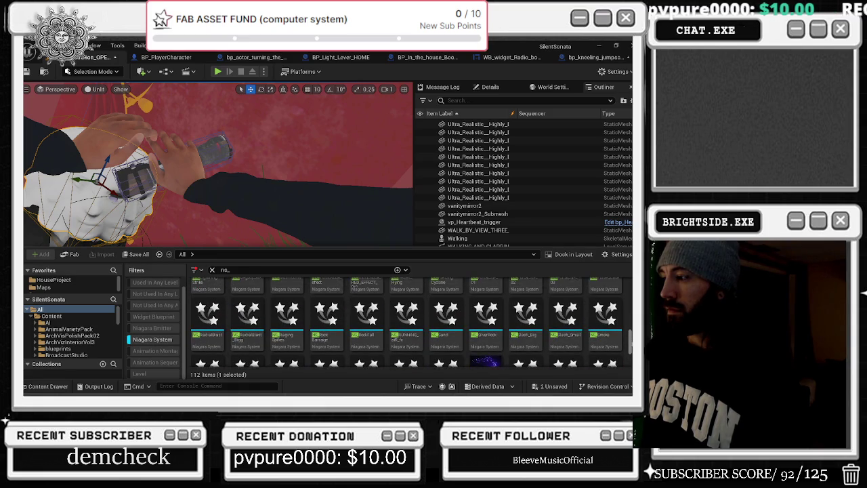
scroll(406, 322, up, 1)
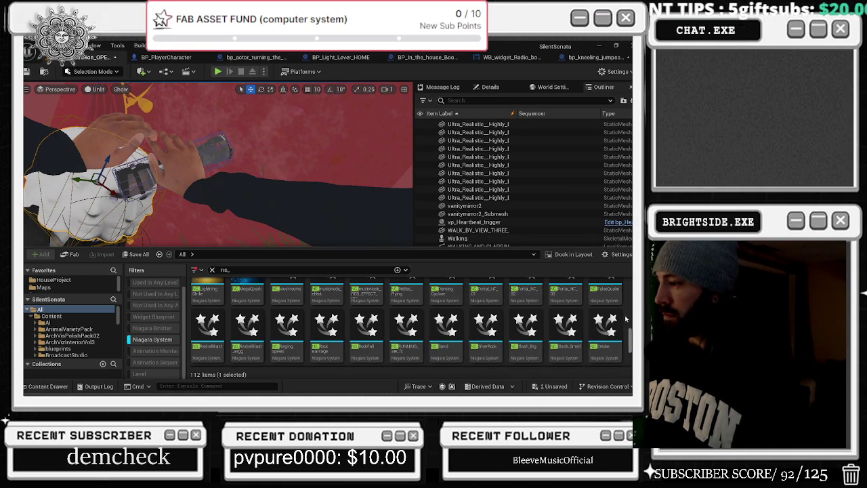
scroll(615, 298, up, 2)
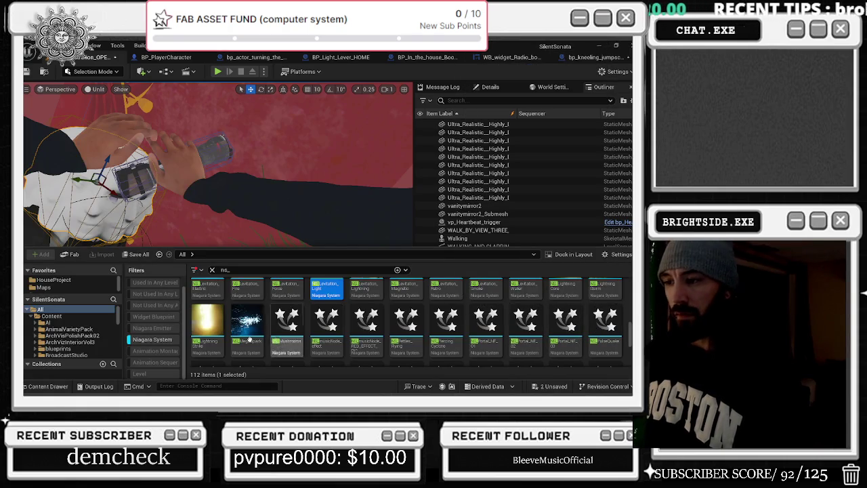
scroll(325, 325, down, 2)
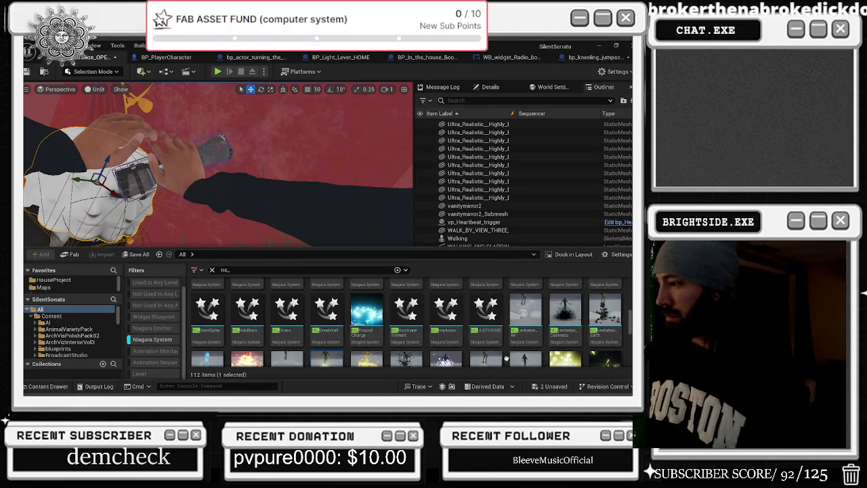
scroll(535, 304, up, 3)
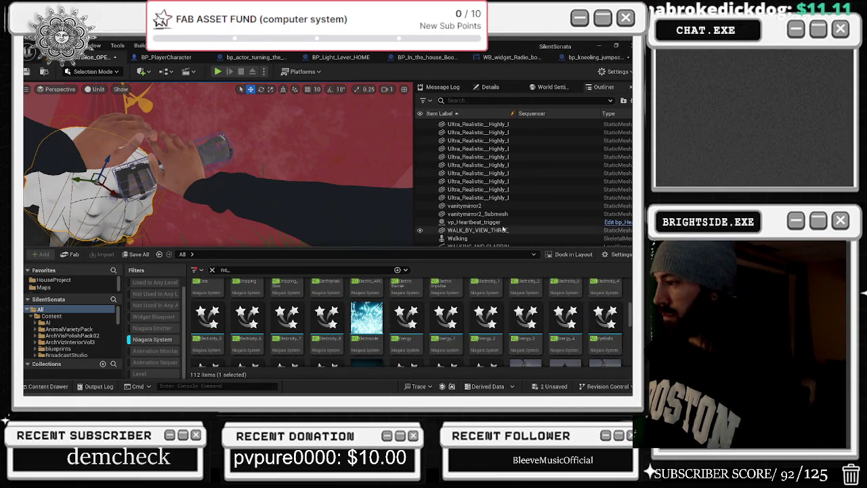
double_click(479, 323)
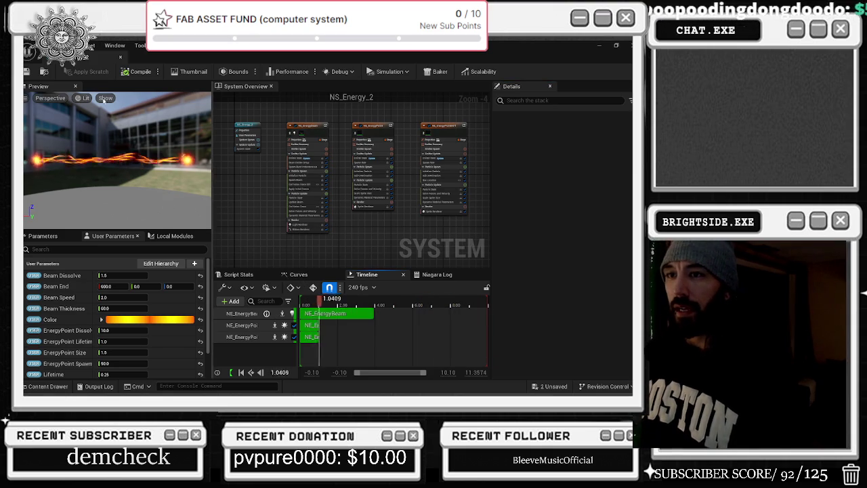
Step: Switch back to the level editor showing the Falling_First_Kill_Opera sequence
key(alt+Tab)
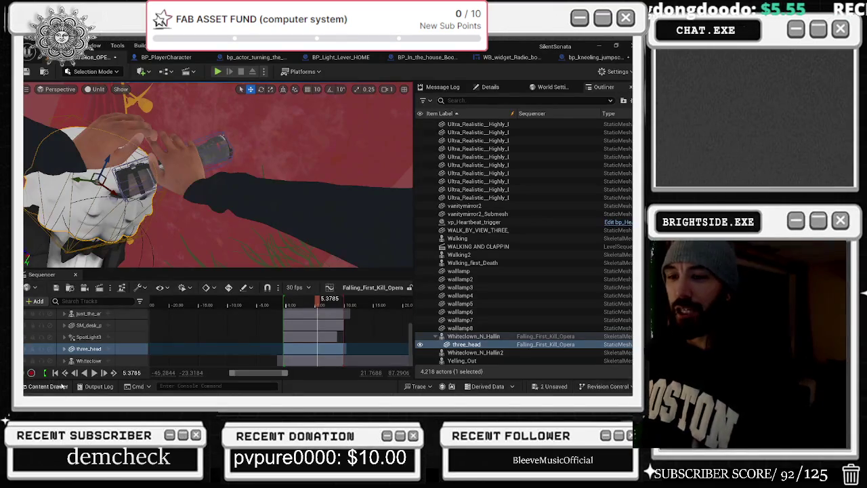
Step: Browse the Niagara systems, selecting NS_Implosion, NS_Nettles_Flying and NS_PiercingCyclone
click(60, 385)
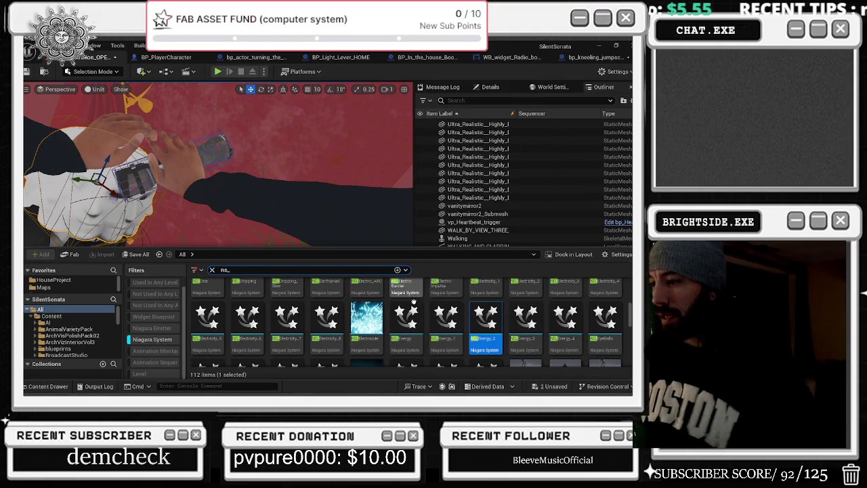
scroll(418, 310, down, 3)
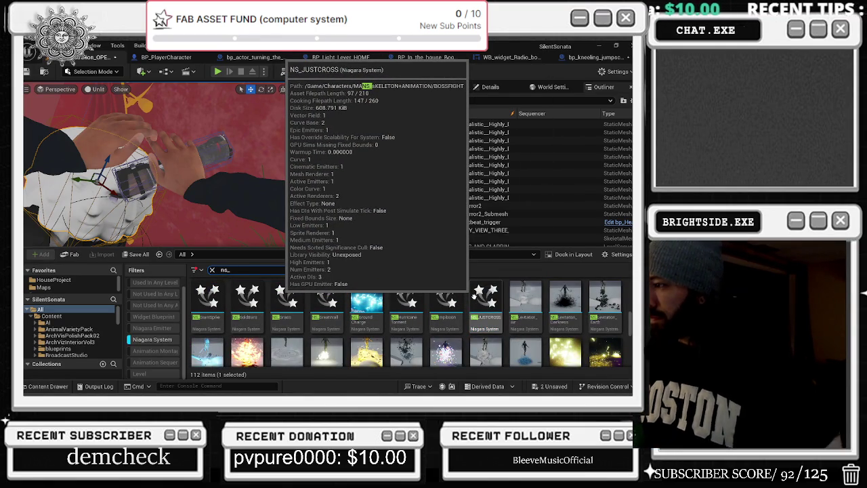
click(435, 298)
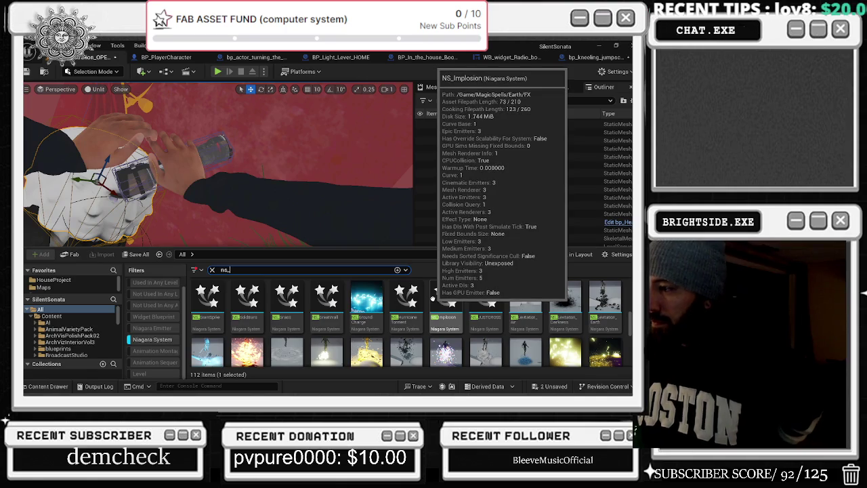
scroll(434, 301, down, 1)
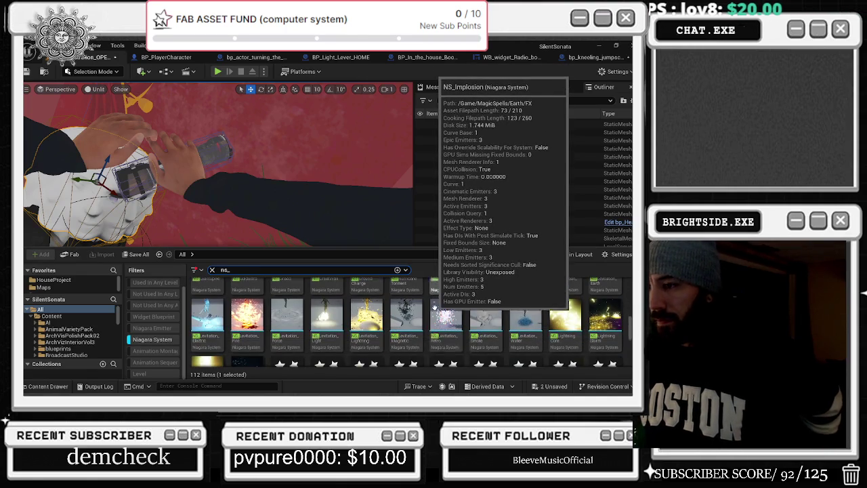
scroll(437, 308, down, 1)
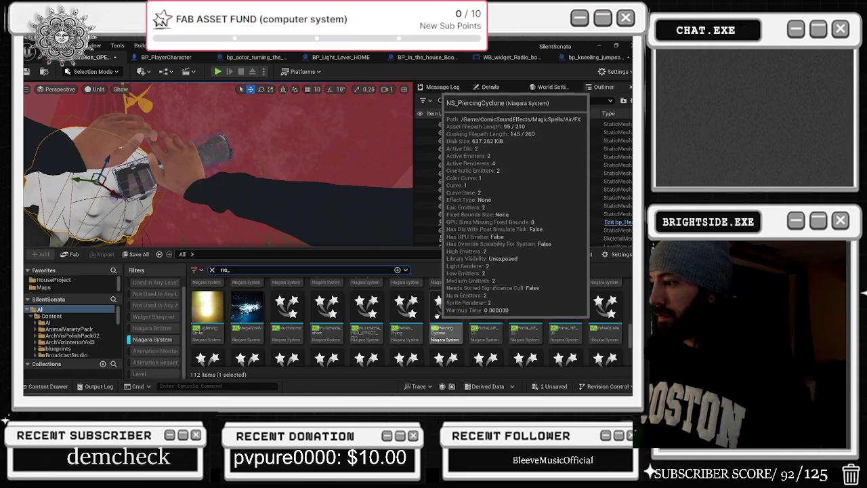
click(414, 321)
click(431, 310)
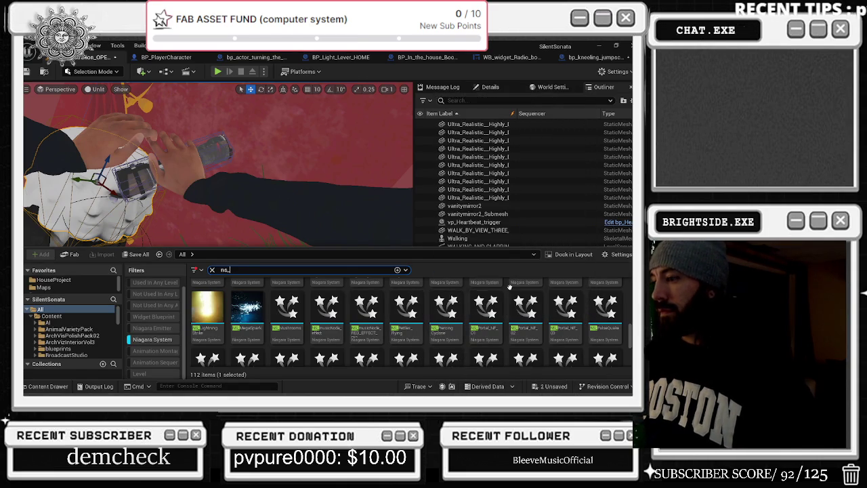
Step: Scroll further down and open NS_VacuumDevastation in the Niagara editor
scroll(509, 285, down, 2)
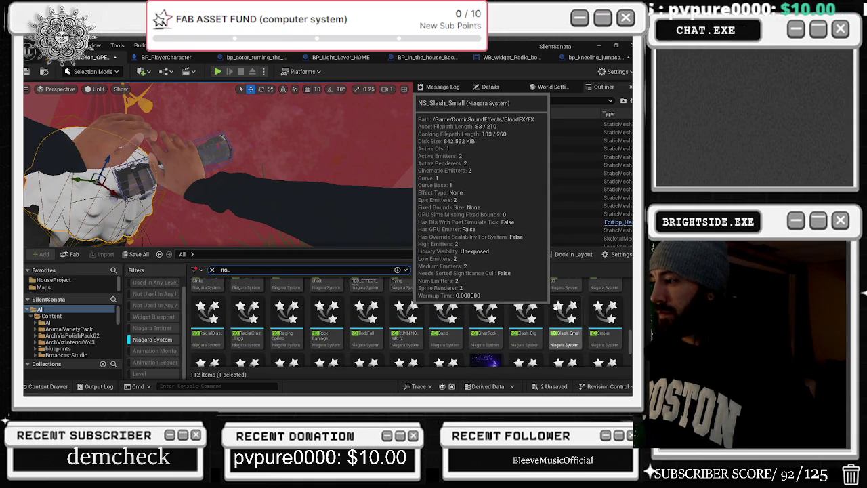
scroll(552, 303, down, 1)
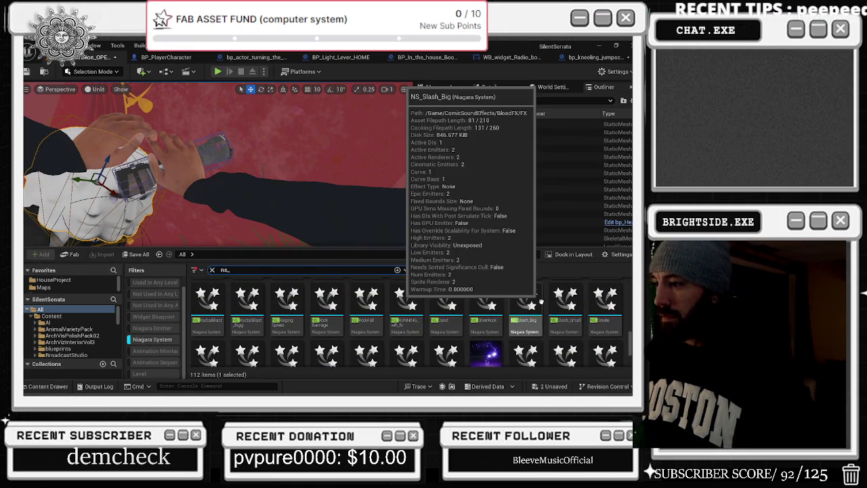
scroll(540, 301, down, 2)
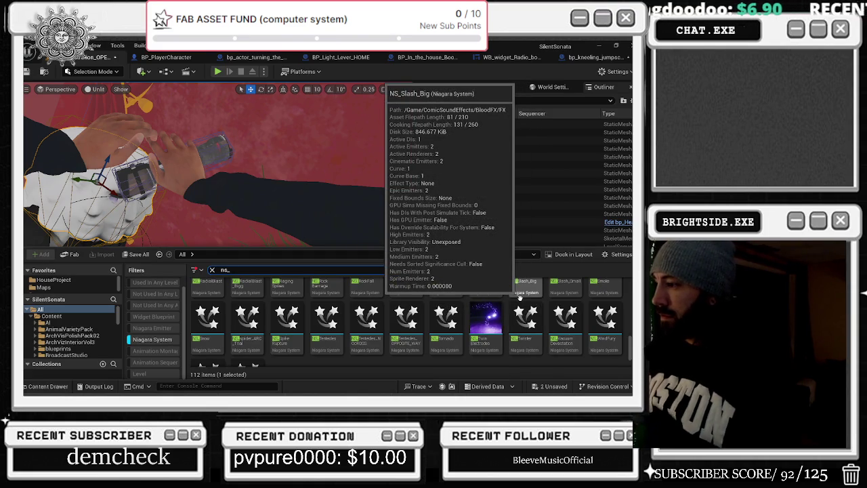
scroll(520, 297, down, 2)
double_click(564, 298)
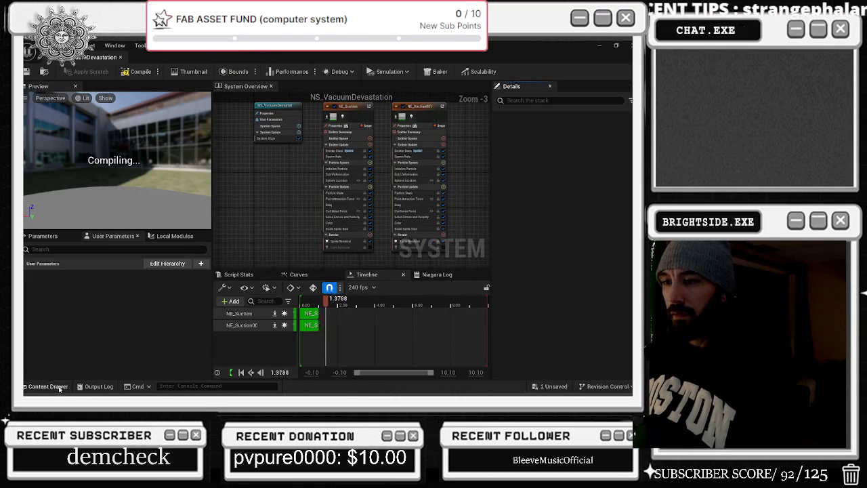
scroll(364, 307, down, 1)
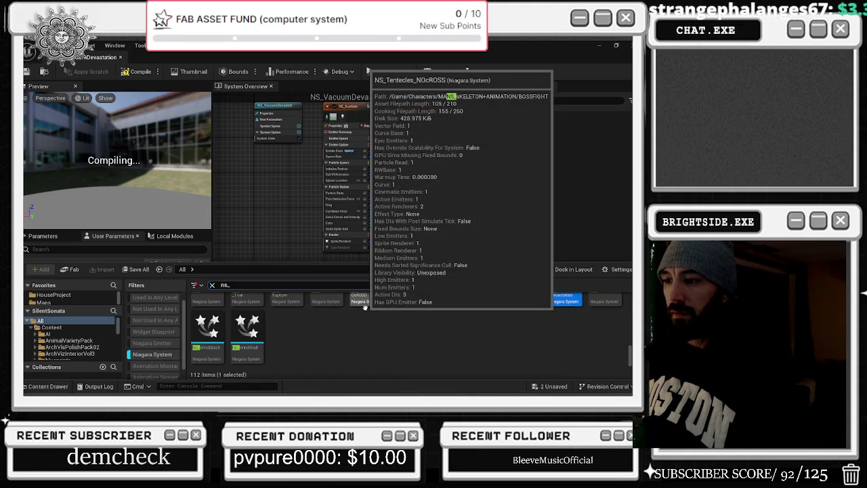
Step: Scroll back up the Niagara list and open NS_ChargedBlast in its own editor tab
scroll(364, 307, up, 2)
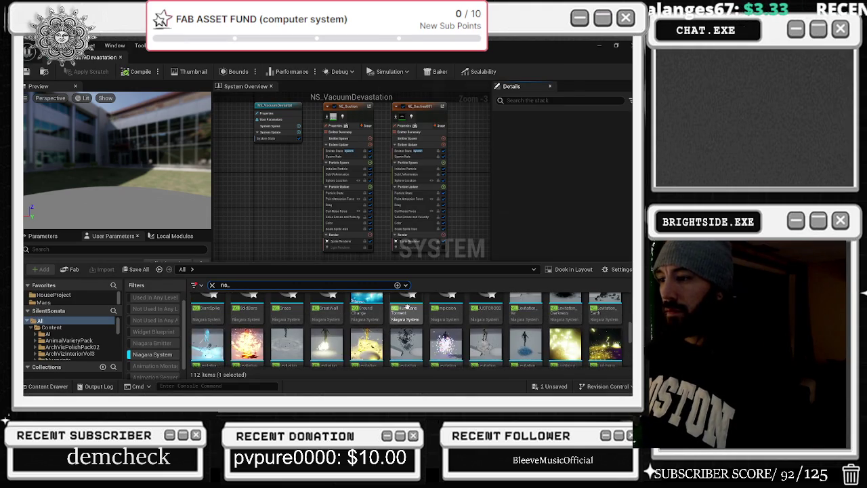
scroll(407, 306, up, 2)
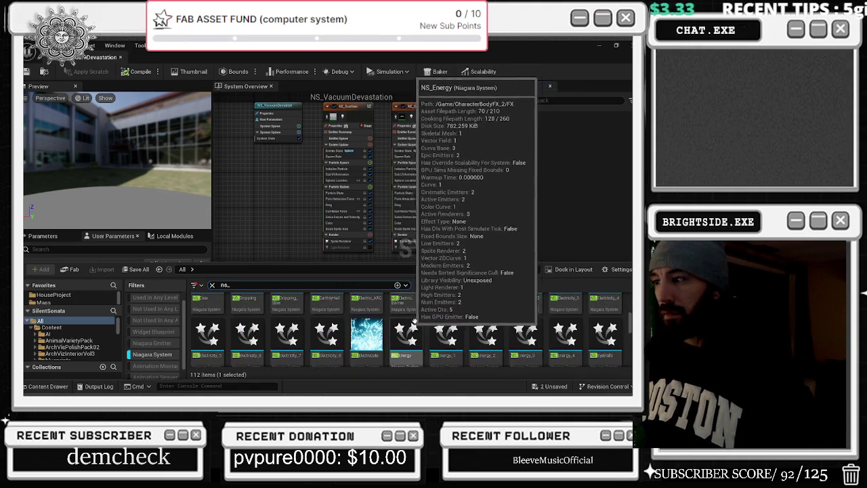
scroll(433, 311, up, 3)
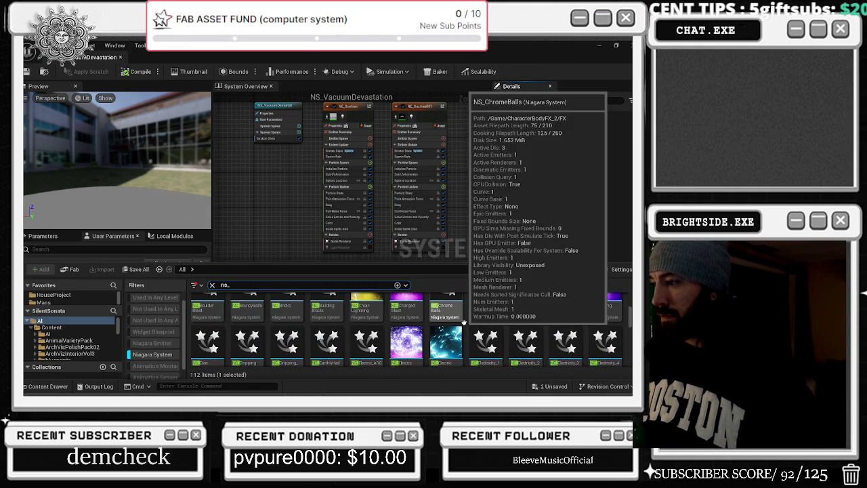
scroll(542, 327, up, 2)
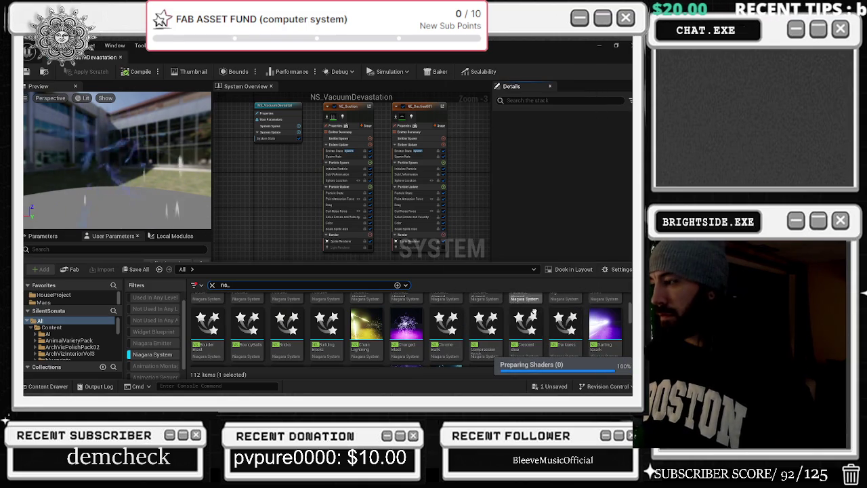
mouse_move(541, 310)
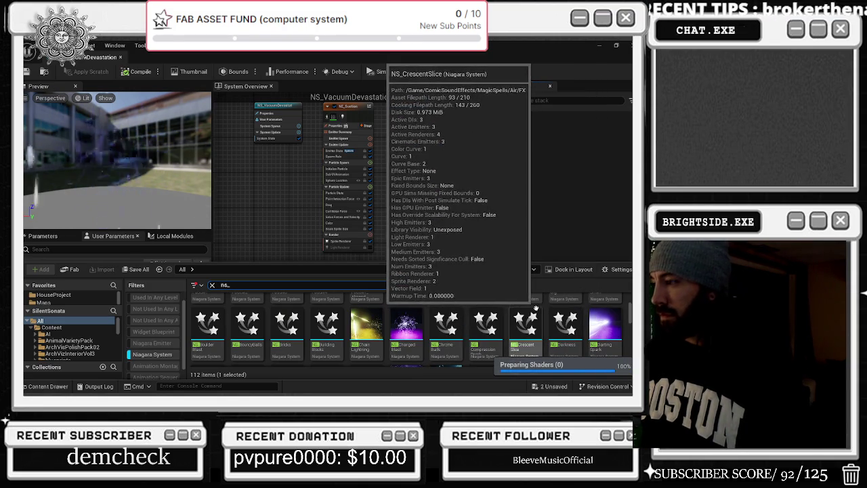
double_click(415, 326)
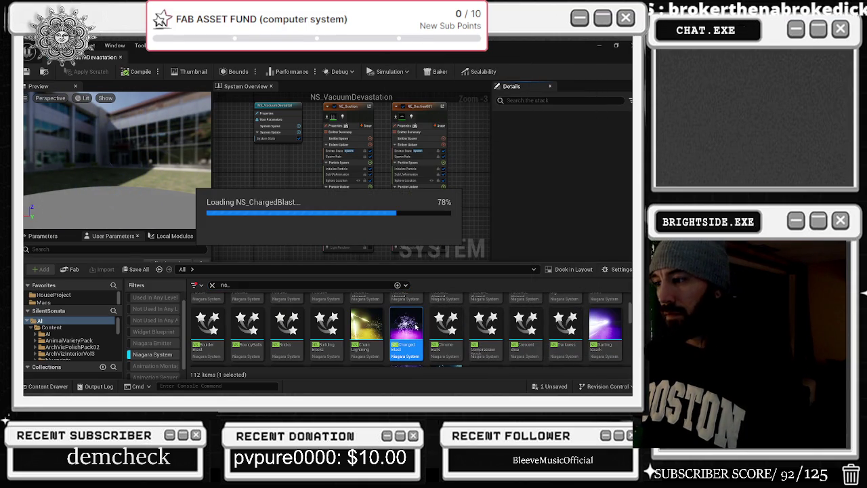
click(54, 386)
mouse_move(371, 317)
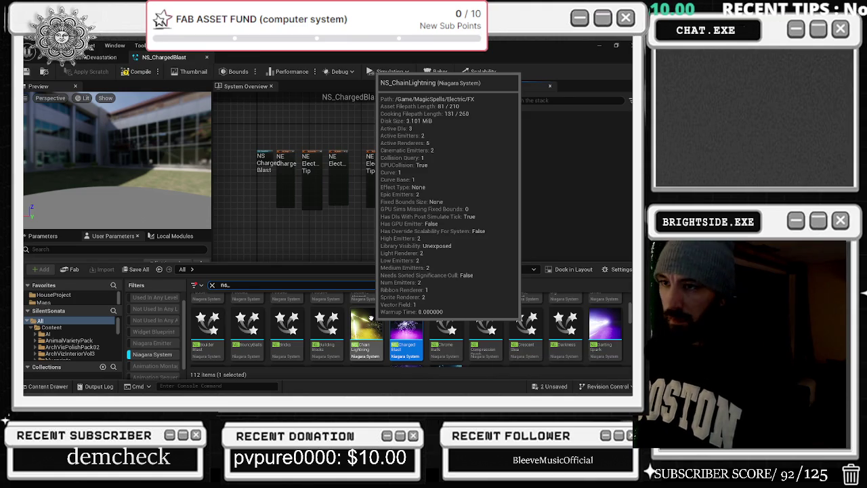
Step: Open NS_ChainLightning, close the NS_ChargedBlast tab, and compare it with NS_VacuumDevastation
double_click(371, 320)
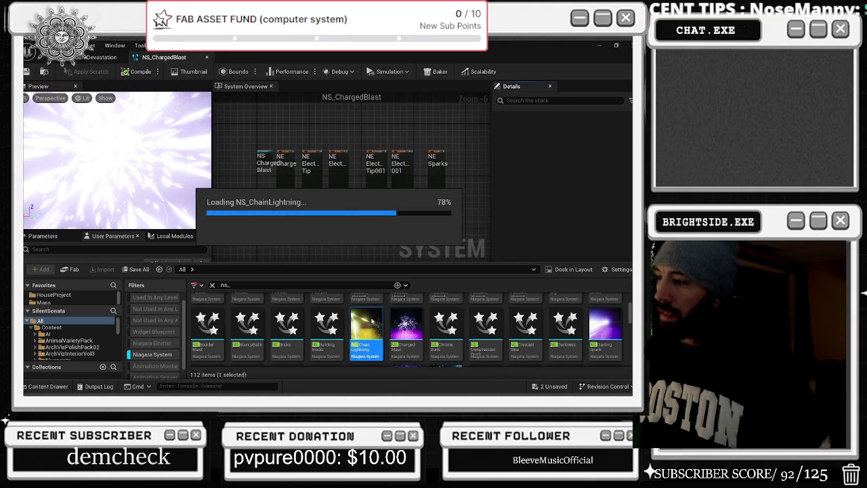
click(206, 57)
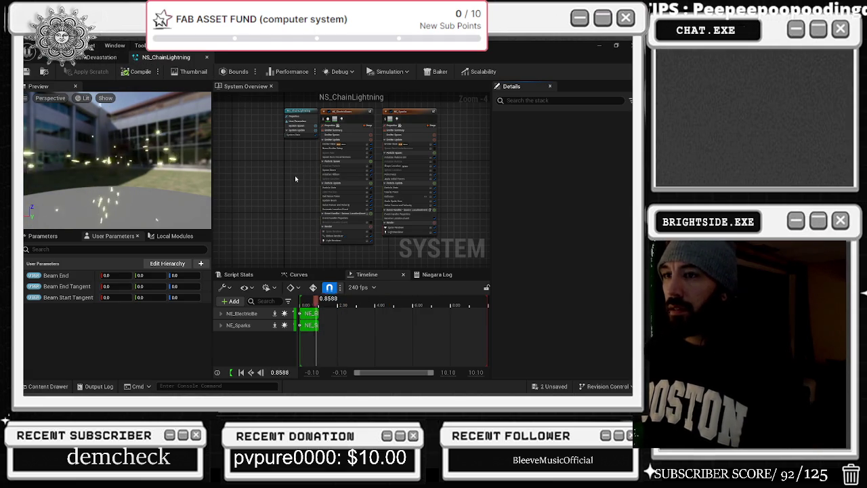
click(102, 57)
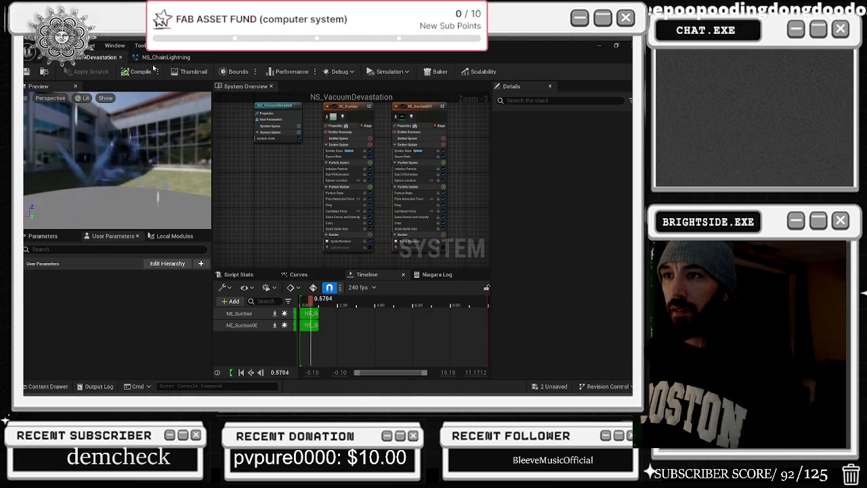
click(153, 58)
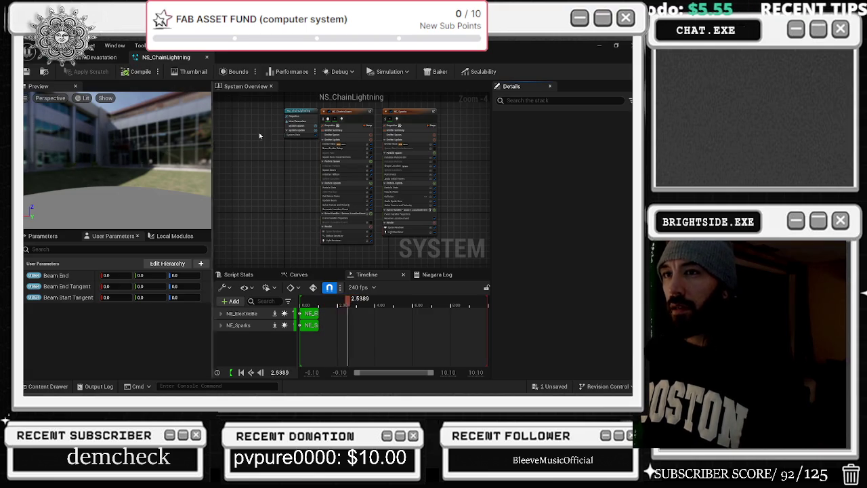
Step: Inspect NS_ChainLightning's Light Renderer and its NE_ElectricBeam and NE_Sparks emitters, then return to the level editor
scroll(355, 236, up, 2)
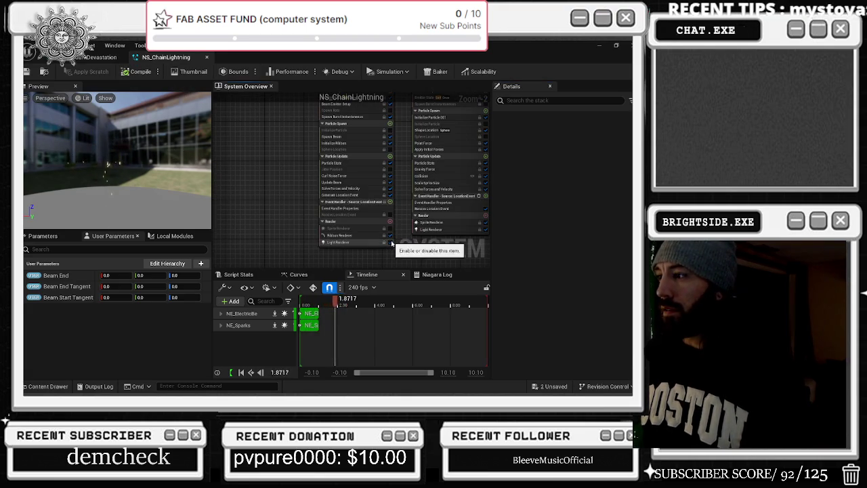
click(484, 231)
click(484, 231)
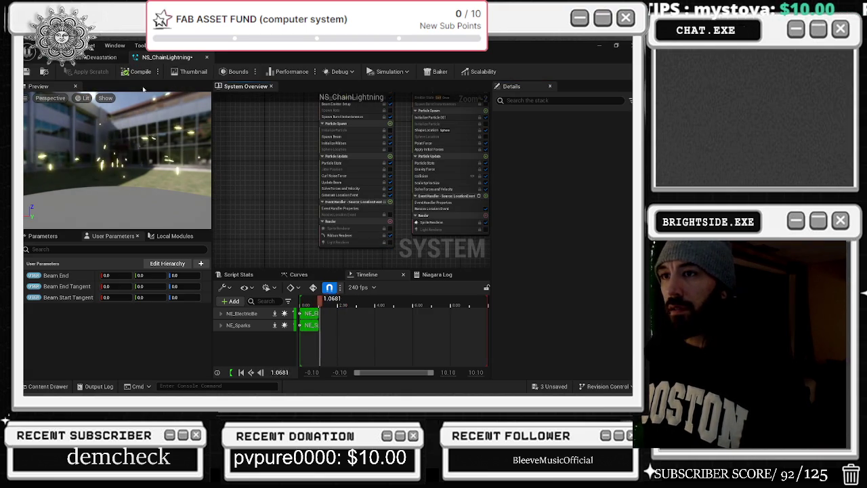
key(Home)
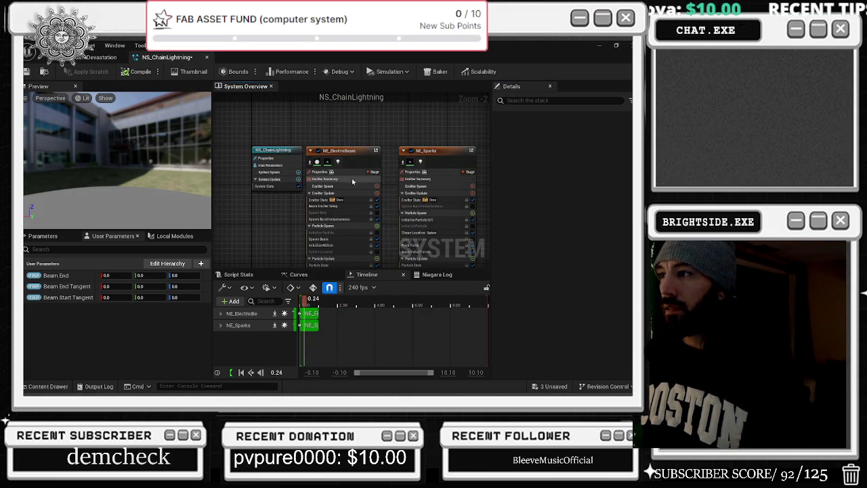
click(338, 161)
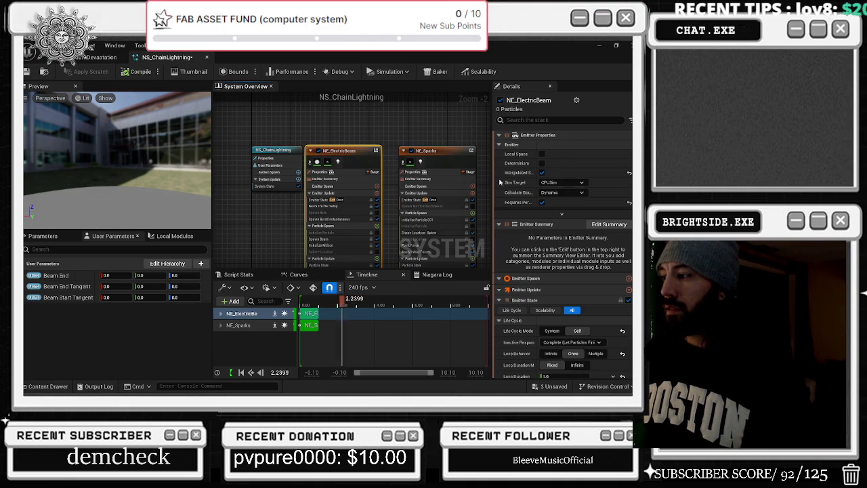
scroll(535, 224, down, 4)
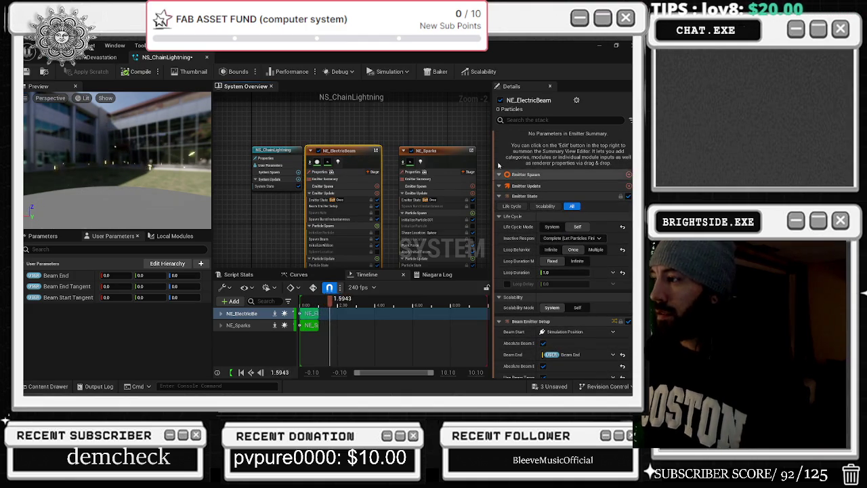
click(423, 161)
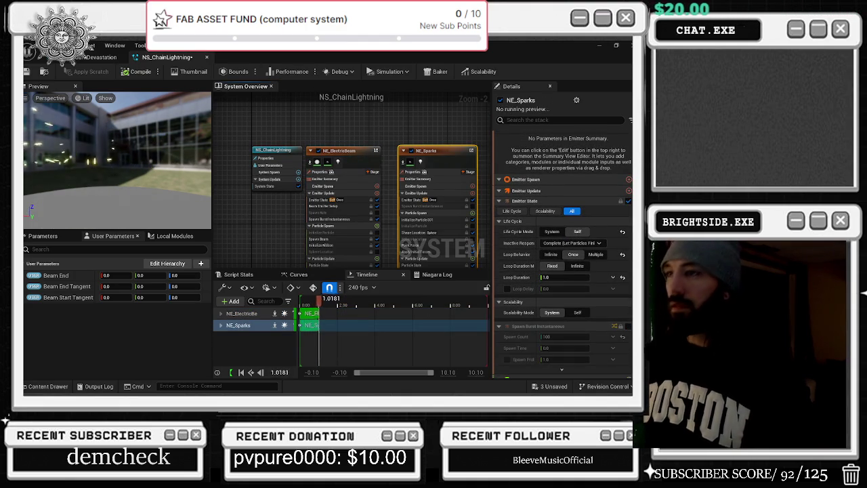
click(98, 57)
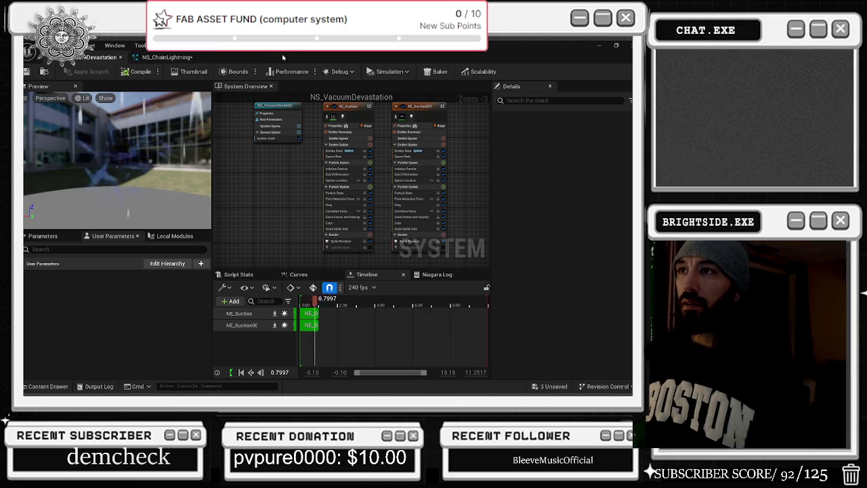
key(alt+Tab)
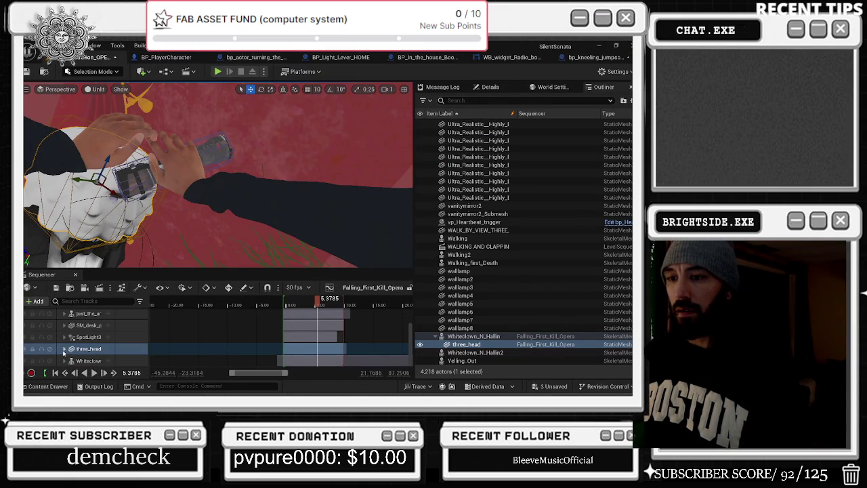
Step: Add an Event track to three_head and expand its sub-tracks
click(107, 349)
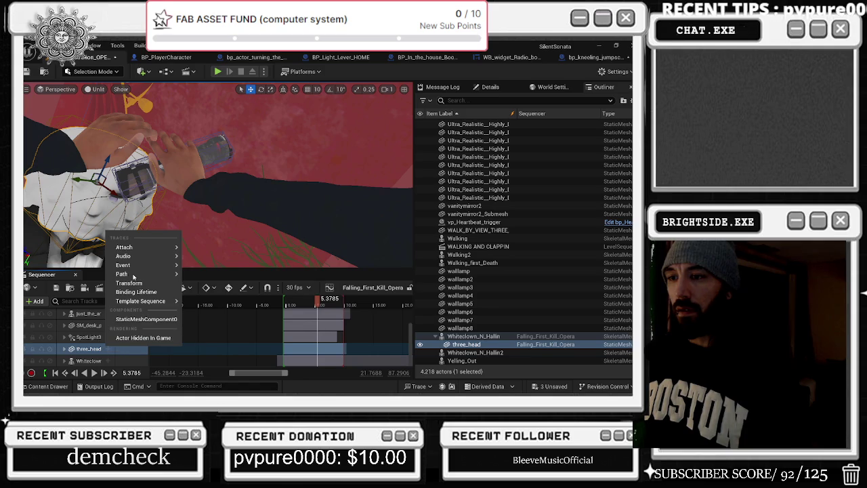
click(199, 268)
scroll(137, 348, down, 1)
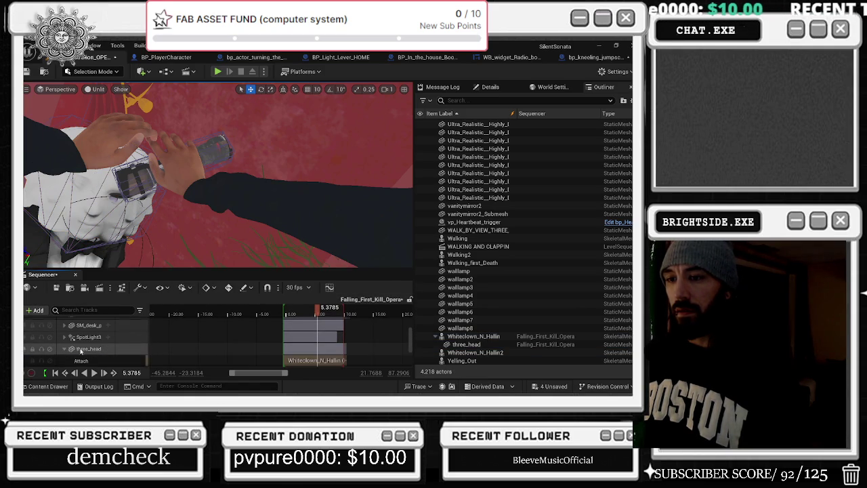
click(65, 348)
scroll(135, 345, down, 2)
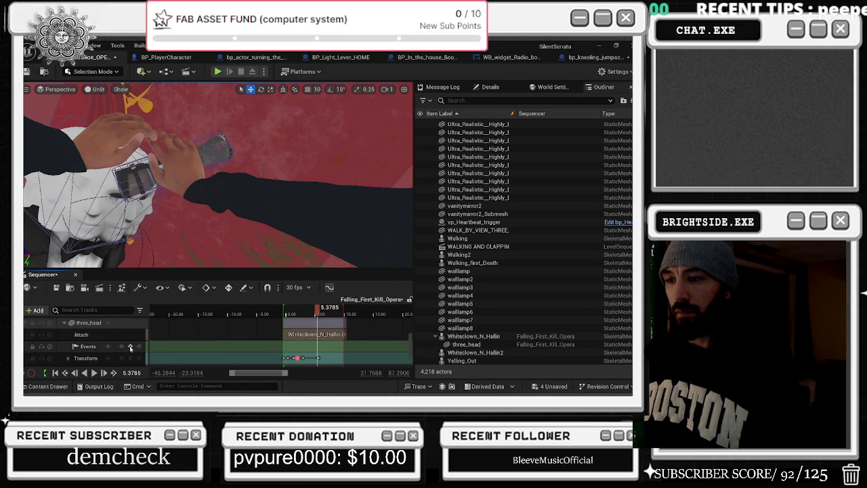
Step: Bind the event key to a newly created Blueprint endpoint via its Properties
right_click(317, 346)
mouse_move(348, 256)
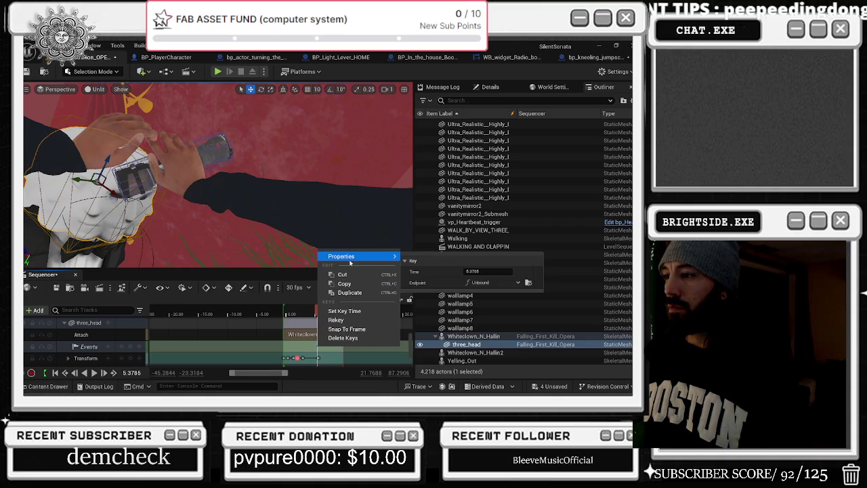
click(493, 283)
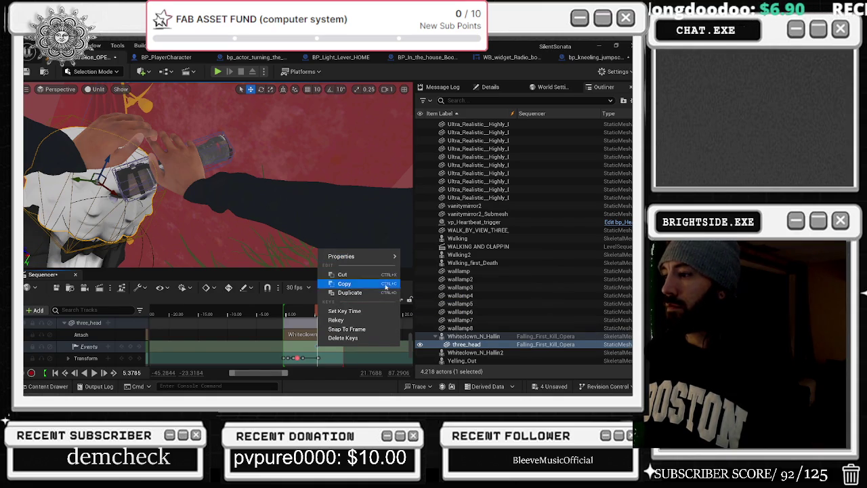
mouse_move(365, 257)
click(488, 283)
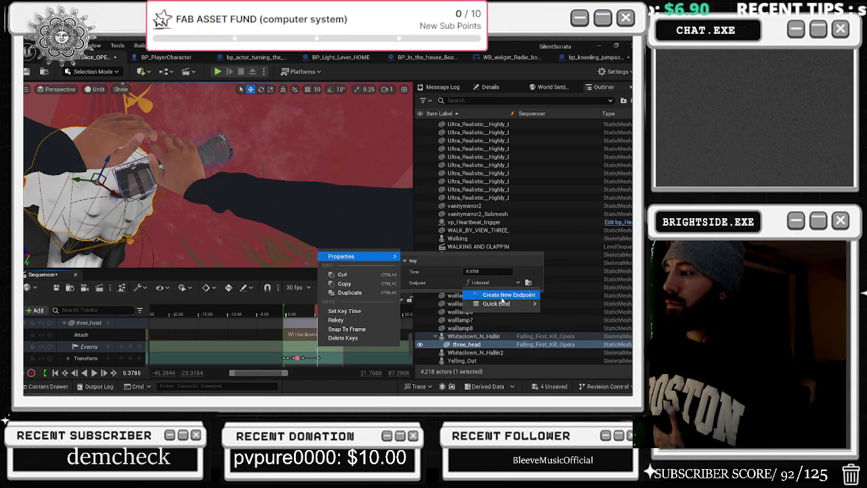
click(507, 295)
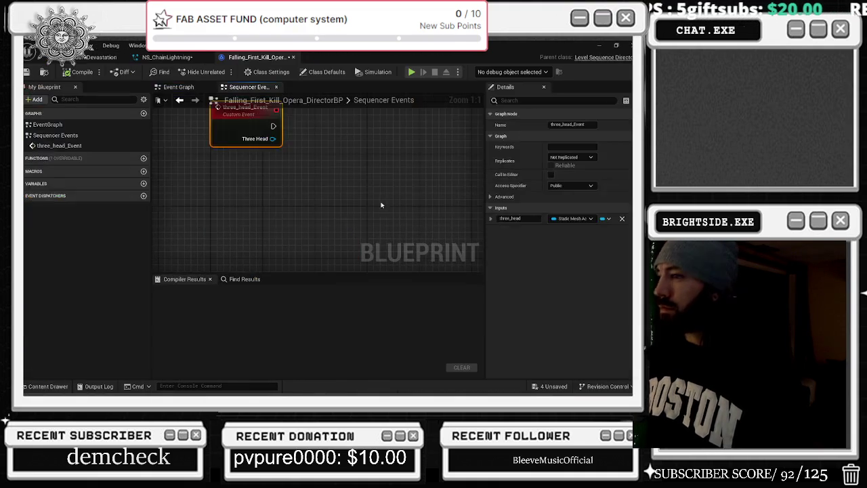
Step: Add a Get World Location node wired from the Three Head pin
drag(313, 166, 314, 166)
text(get worlo)
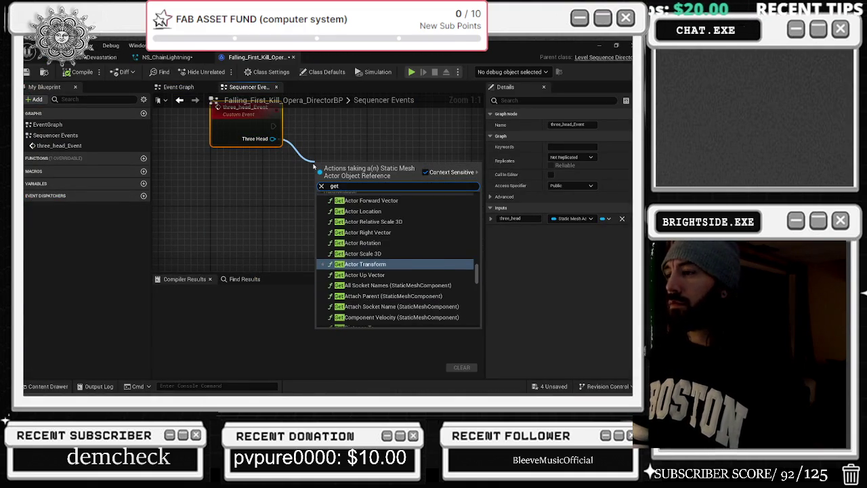
key(BackSpace)
text(d locatio)
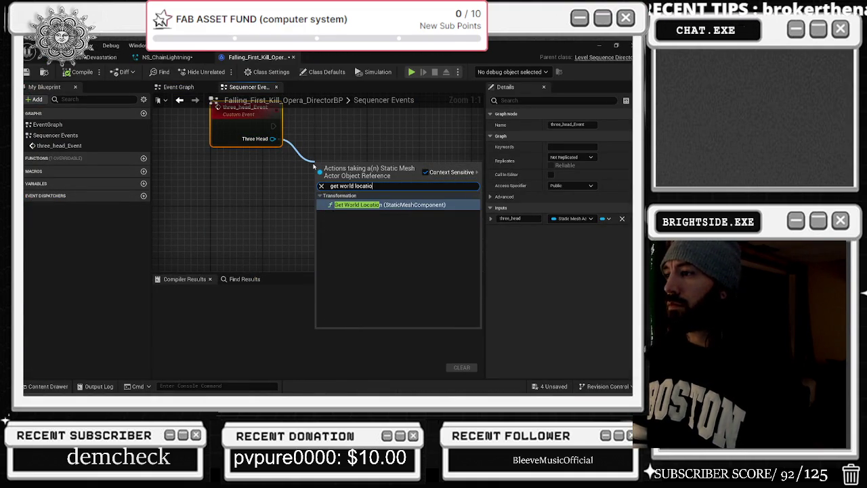
key(Return)
Step: Add a Spawn System Attached node with NS_ChainLightning as its system template
mouse_move(314, 165)
mouse_down()
mouse_move(215, 183)
mouse_move(374, 176)
mouse_up()
text(spawn)
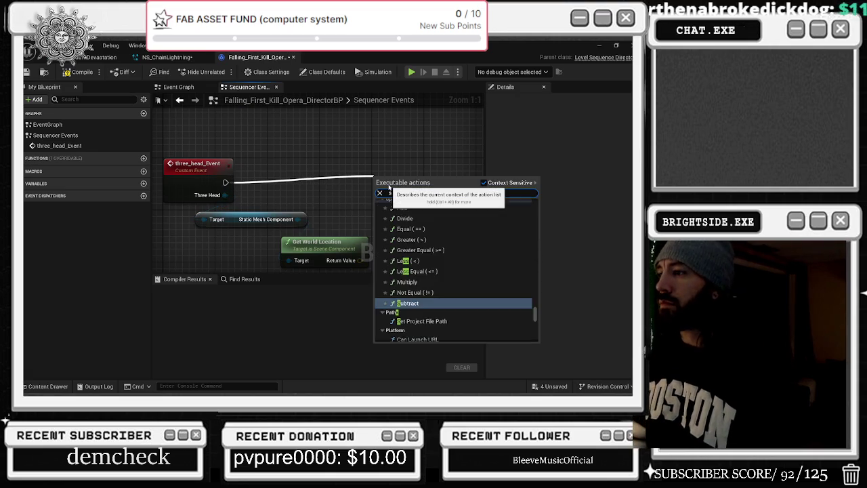
key(Down)
key(Down)
key(Down)
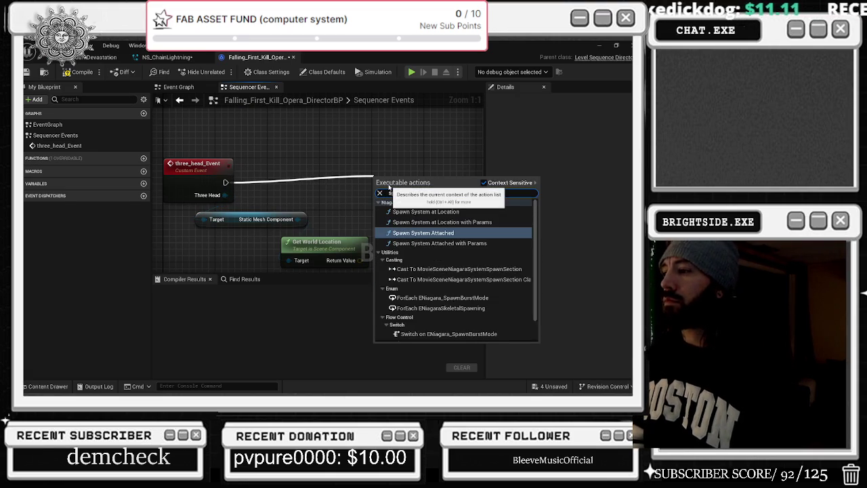
key(Return)
mouse_move(417, 191)
mouse_down()
mouse_move(363, 178)
mouse_move(410, 168)
mouse_move(384, 175)
mouse_up()
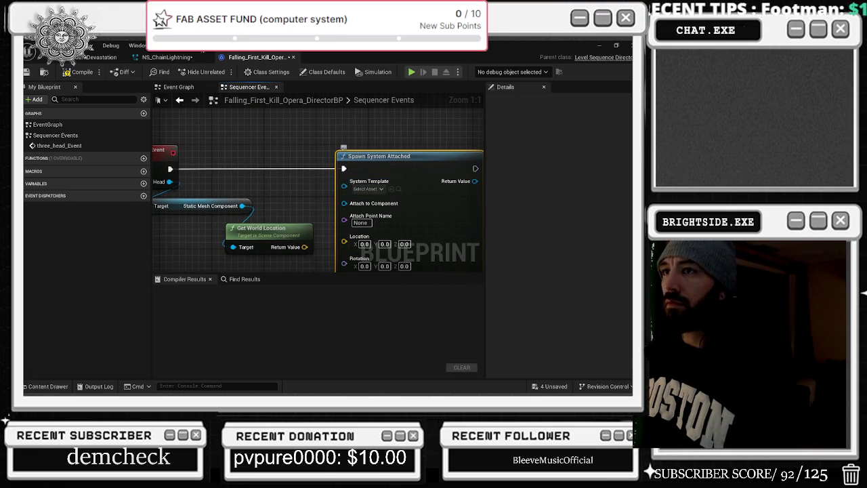
click(166, 57)
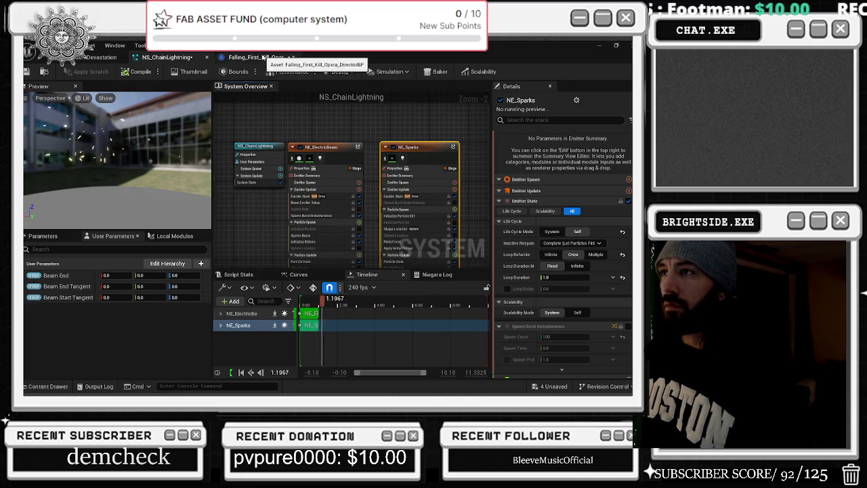
click(257, 57)
click(391, 189)
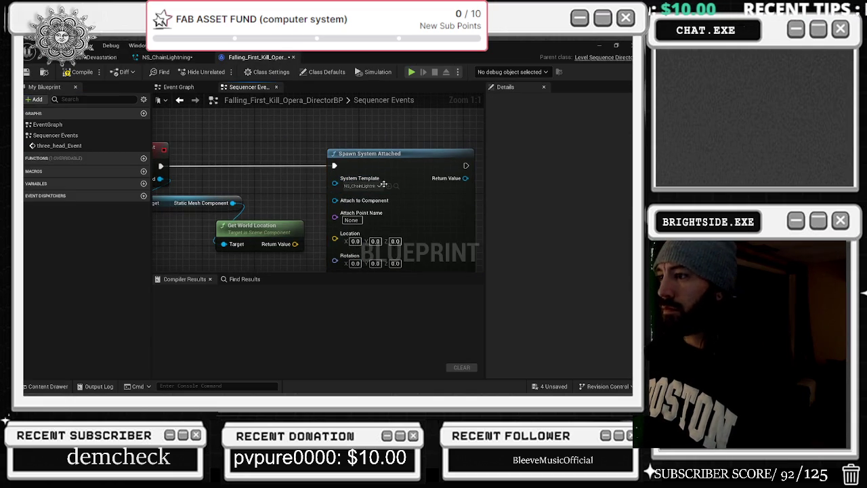
drag(391, 160, 430, 160)
click(354, 179)
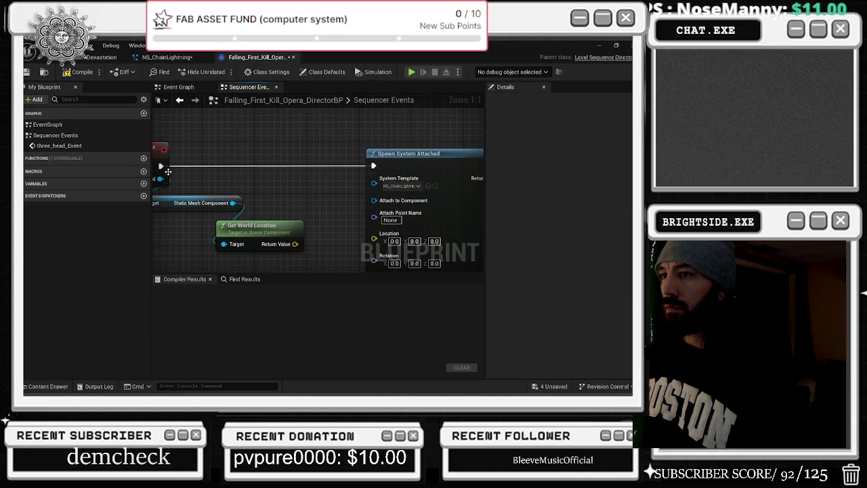
Step: Replace it with Spawn System at Location on the event exec, wiring world location to Location
drag(160, 166, 274, 153)
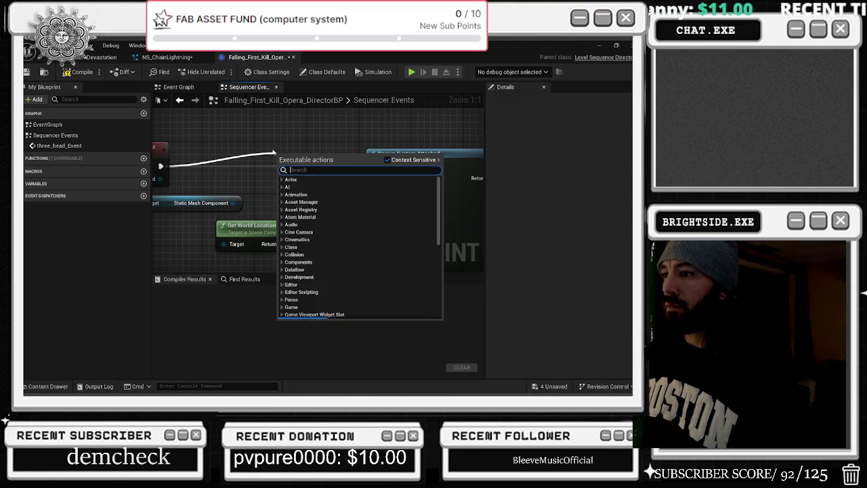
text(spawn sys)
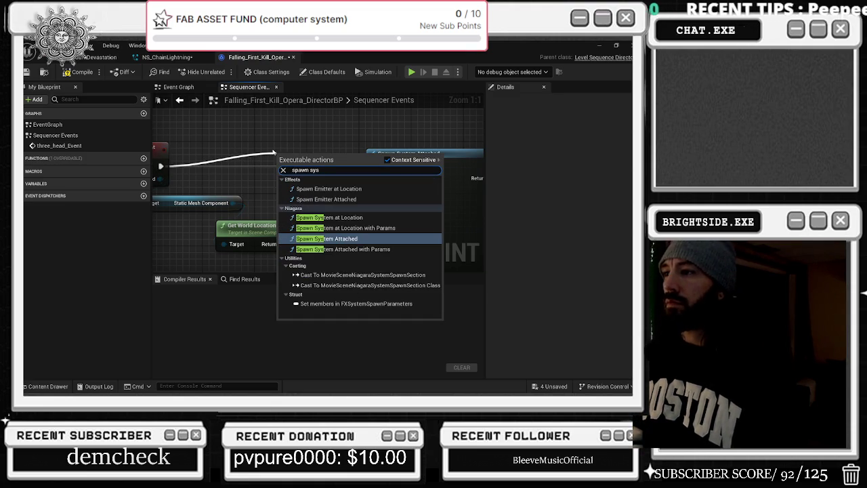
click(329, 217)
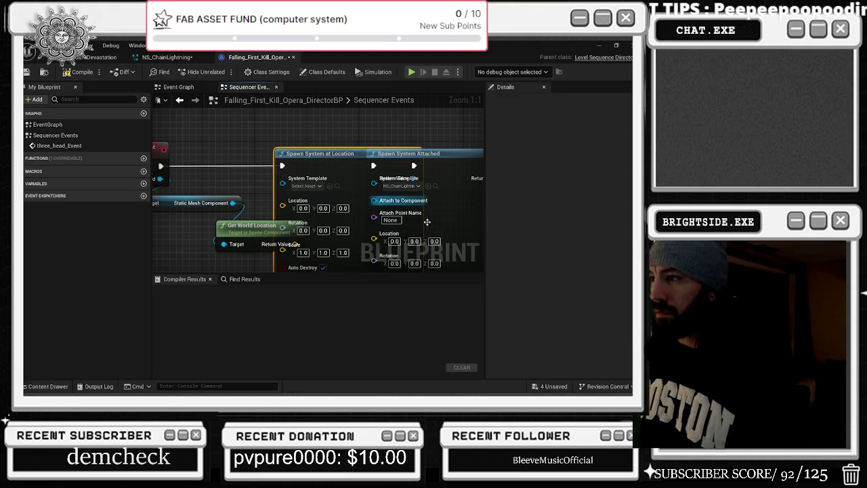
drag(338, 186, 272, 193)
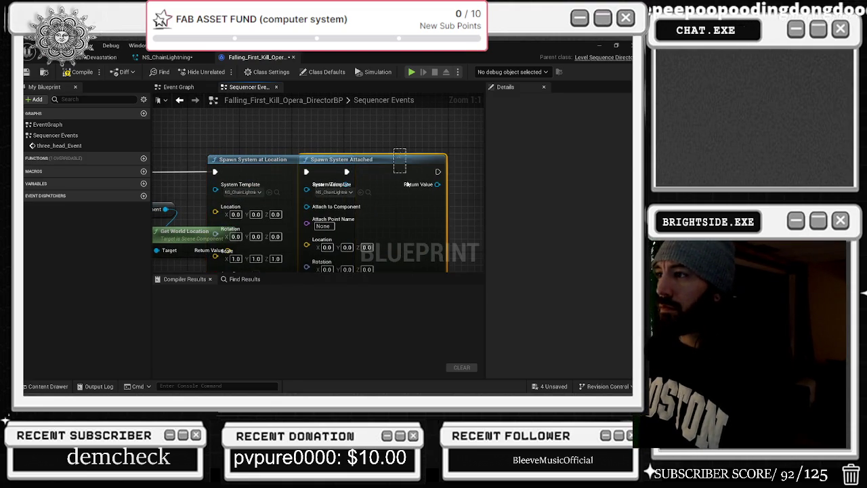
key(Delete)
drag(257, 159, 335, 156)
mouse_move(223, 241)
mouse_down()
mouse_move(269, 235)
mouse_move(355, 198)
mouse_up()
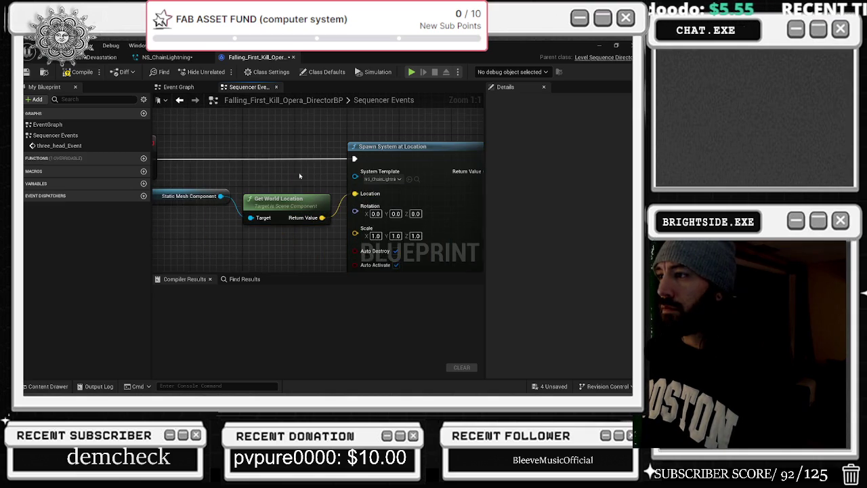
Step: Tidy the graph layout of the event, getter and spawn nodes, then switch to the browser
scroll(302, 172, down, 2)
drag(201, 188, 300, 183)
mouse_move(250, 135)
mouse_down()
mouse_move(215, 135)
mouse_move(195, 153)
mouse_up()
mouse_move(360, 188)
mouse_down()
mouse_move(360, 155)
mouse_move(342, 130)
mouse_up()
click(389, 166)
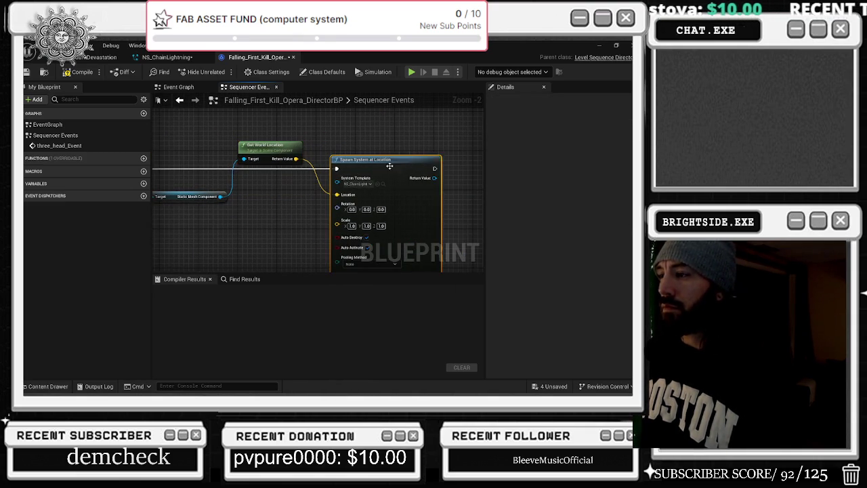
drag(401, 133, 390, 103)
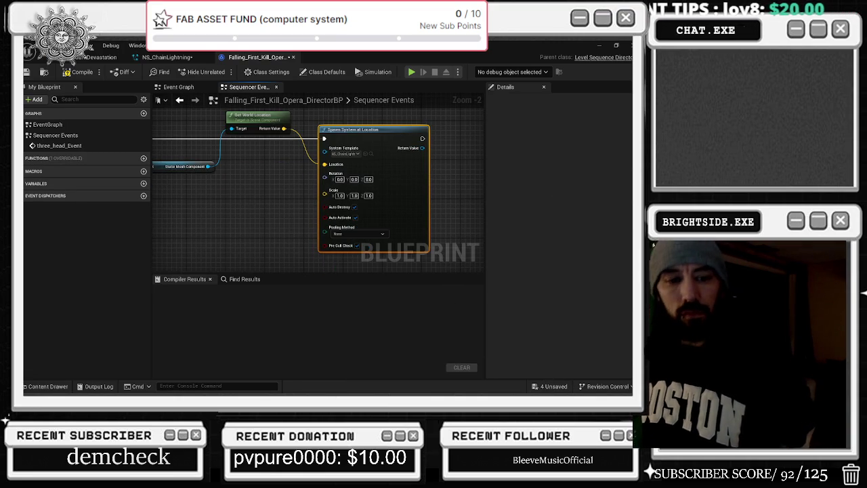
key(alt+Tab)
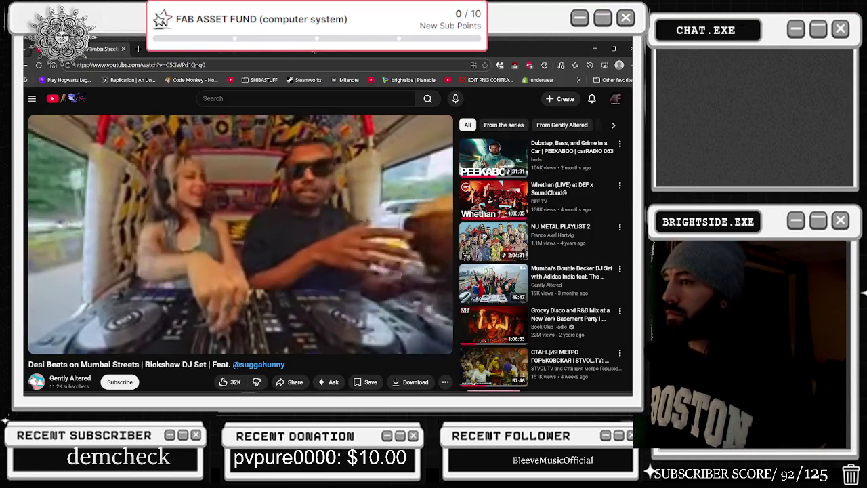
mouse_move(325, 48)
mouse_down()
mouse_move(109, 177)
mouse_move(22, 179)
mouse_up()
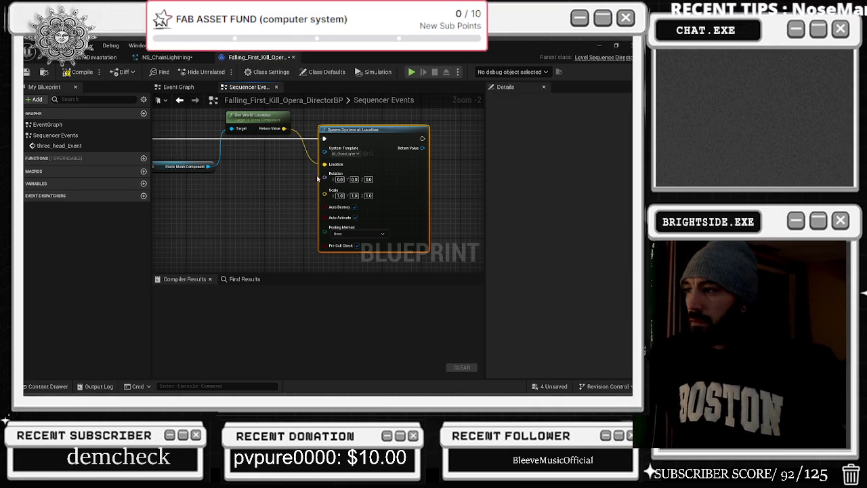
Step: Add a Delay node with a 1.0 s duration after the Spawn System at Location node
scroll(327, 192, up, 1)
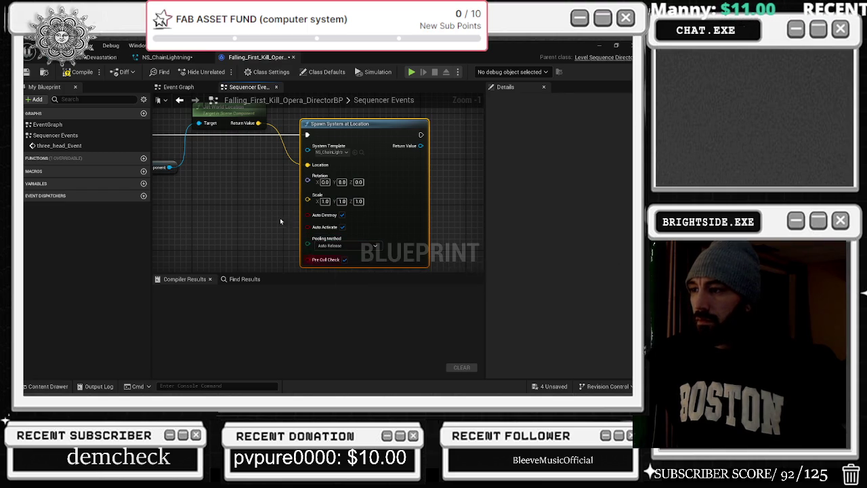
drag(260, 175, 223, 203)
mouse_move(419, 172)
mouse_down()
mouse_move(371, 177)
mouse_move(328, 198)
mouse_move(327, 213)
mouse_up()
click(369, 173)
click(321, 207)
text(1)
drag(321, 183, 325, 177)
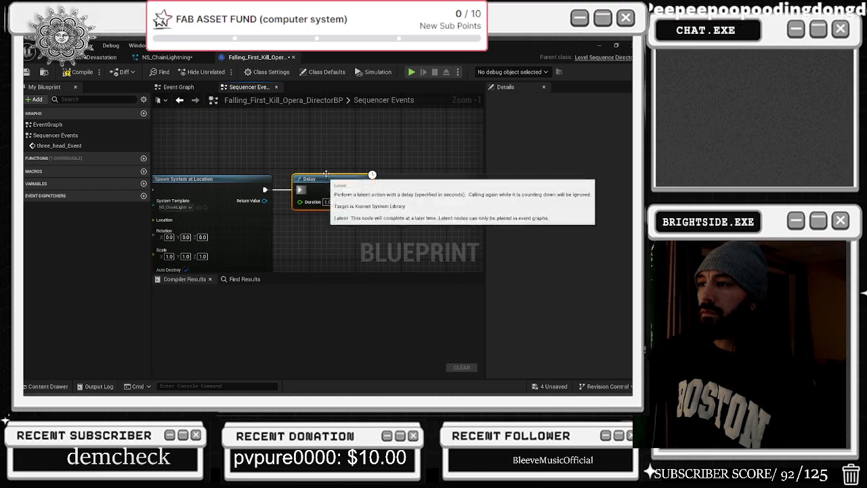
Step: Duplicate the spawn node and wire the Delay's Completed pin into the copy
drag(231, 179, 237, 184)
key(ctrl+c)
key(ctrl+v)
drag(365, 190, 396, 201)
click(262, 185)
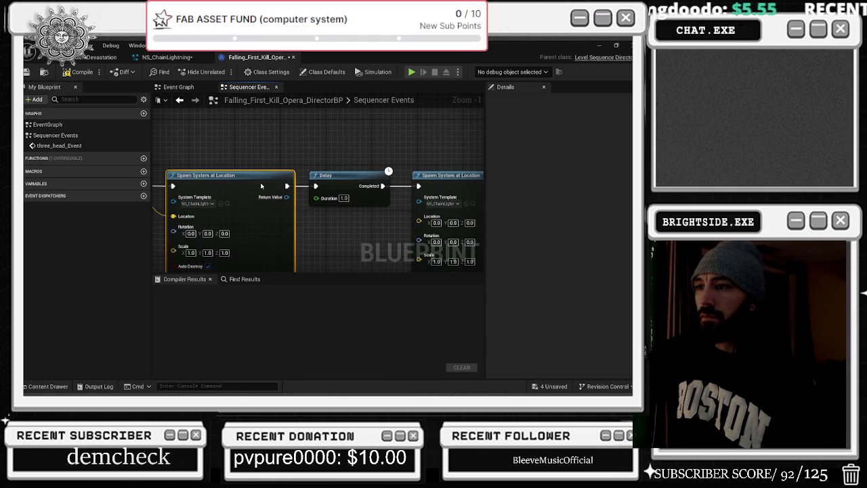
Step: Set the second spawn node's System Template to NS_VacuumDevastation and wire its Location pin
click(94, 57)
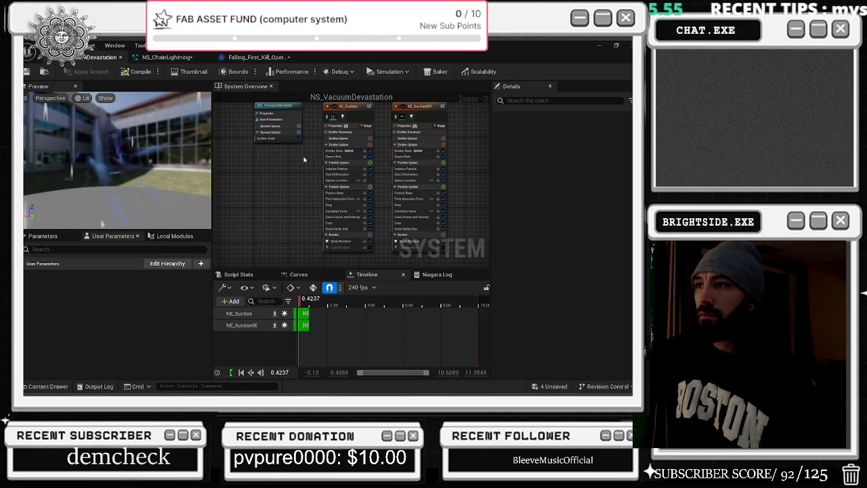
click(250, 57)
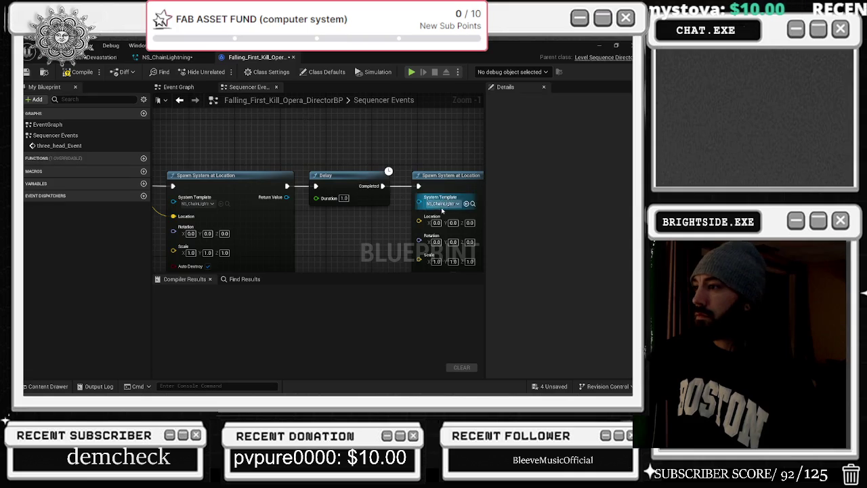
drag(442, 210, 397, 211)
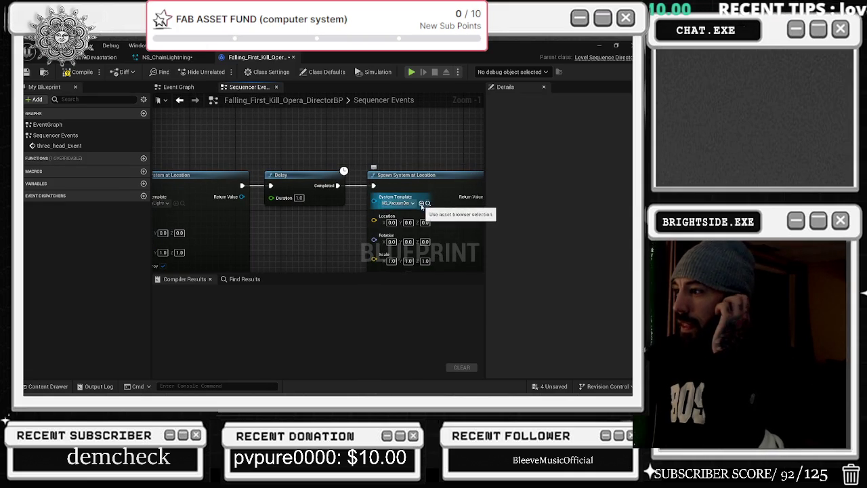
click(421, 202)
mouse_move(251, 167)
mouse_down()
mouse_move(378, 201)
mouse_move(474, 210)
mouse_move(381, 220)
mouse_move(539, 238)
mouse_up()
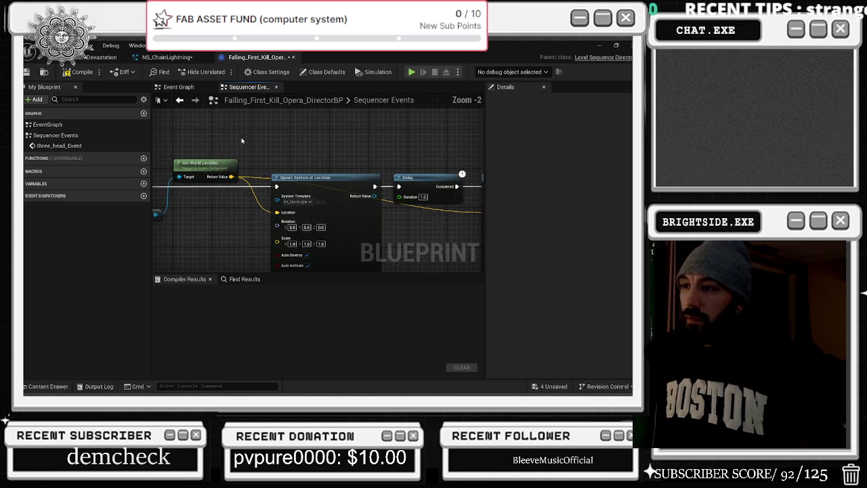
Step: Compile and save the director blueprint, then bring up the NS_ChainLightning Niagara system
scroll(279, 183, down, 1)
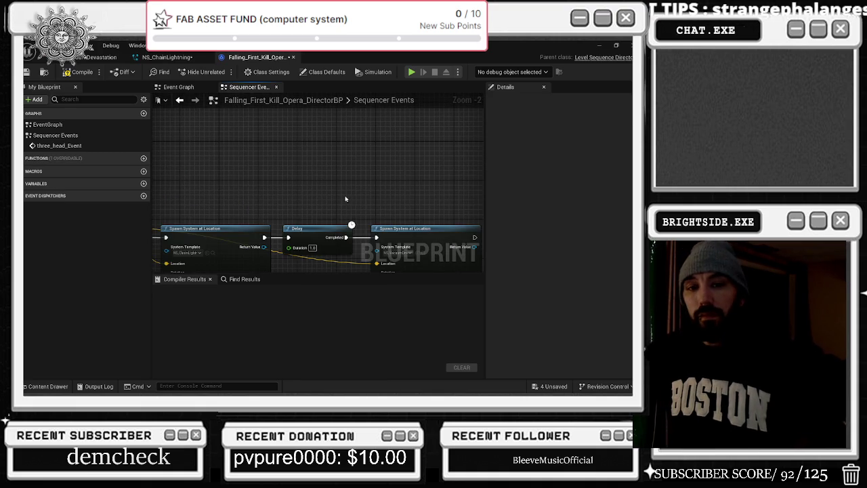
scroll(345, 199, down, 2)
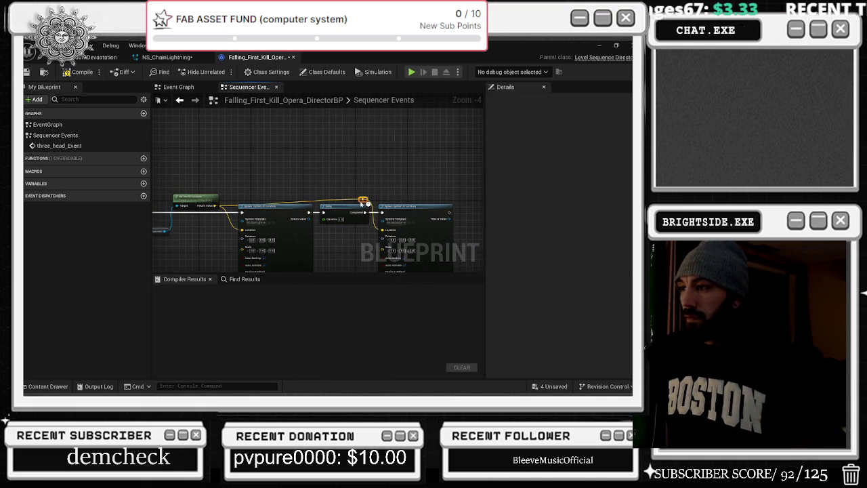
click(80, 72)
click(177, 58)
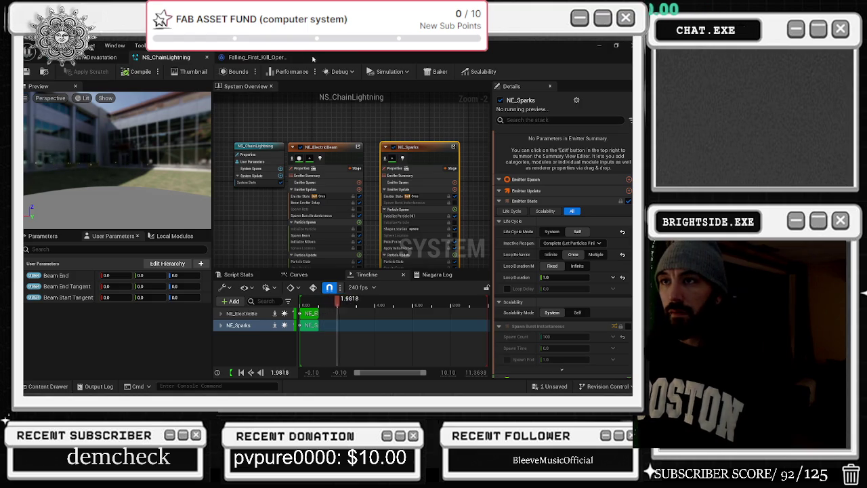
Step: Close the NS_VacuumDevastation Niagara system tab
click(260, 57)
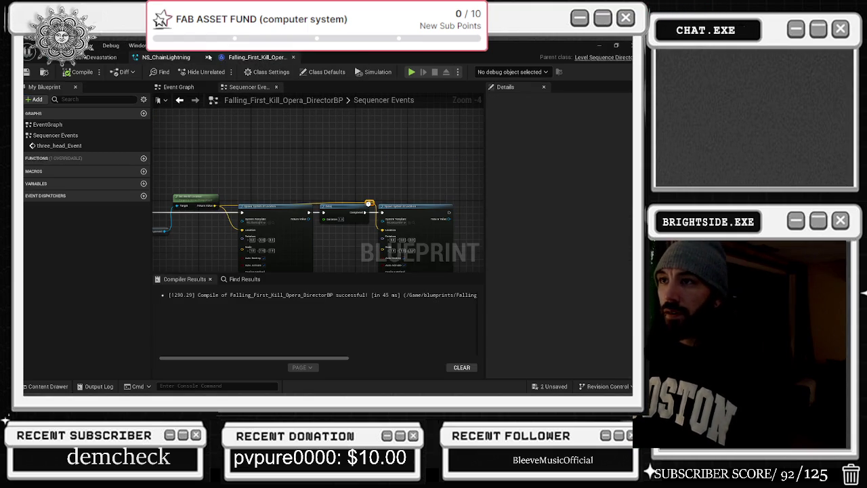
click(108, 58)
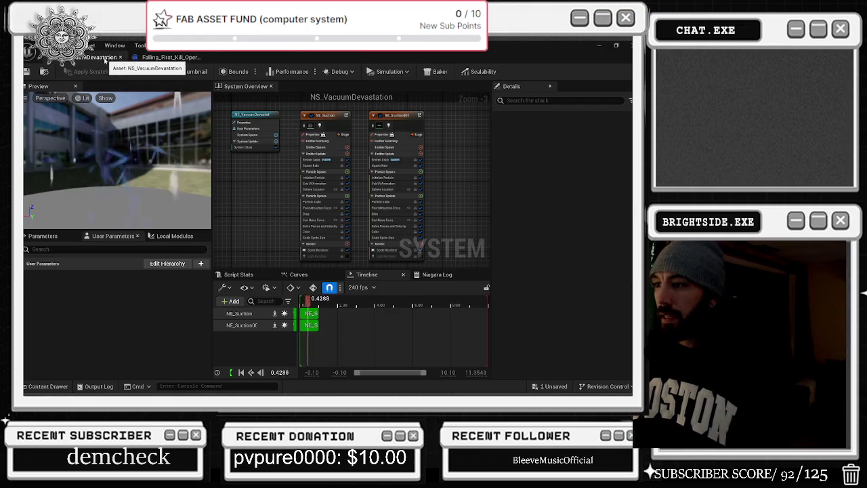
click(121, 57)
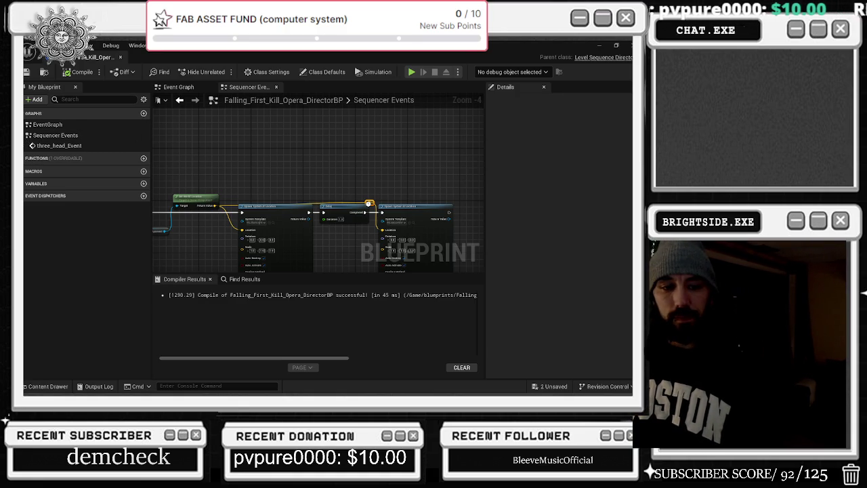
Step: Close the director blueprint editor and scrub the sequence to about 6.6 s
key(alt+Tab)
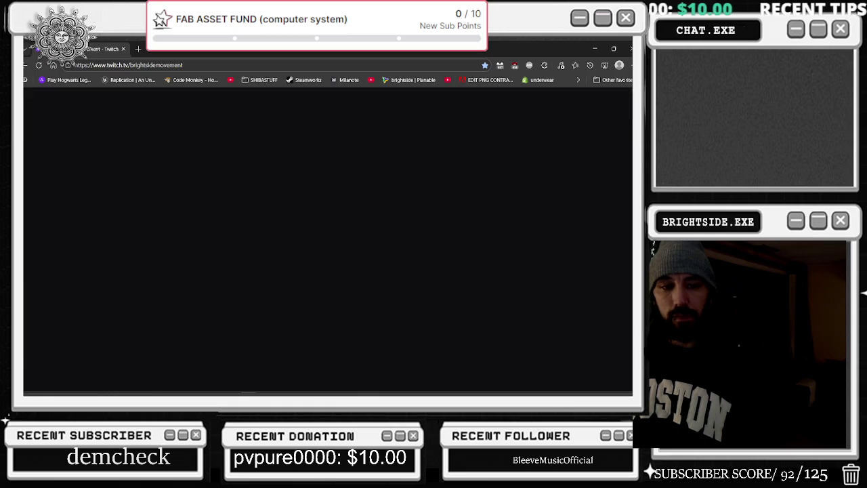
key(alt+Tab)
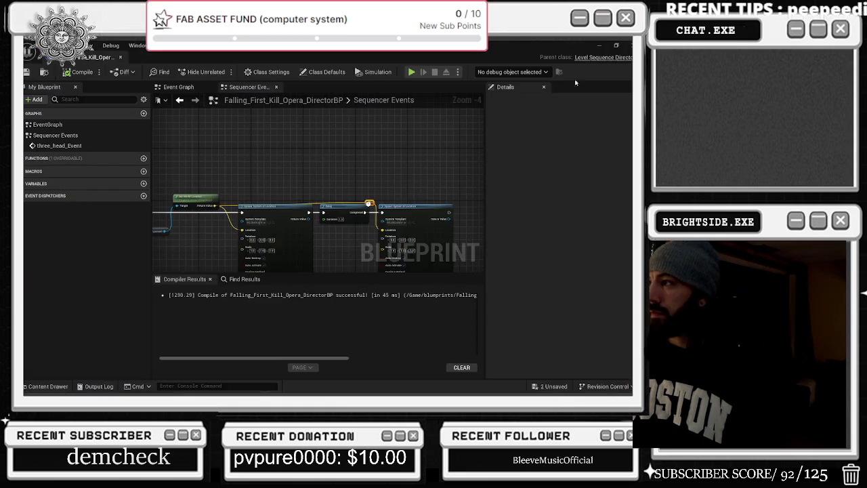
drag(242, 161, 277, 134)
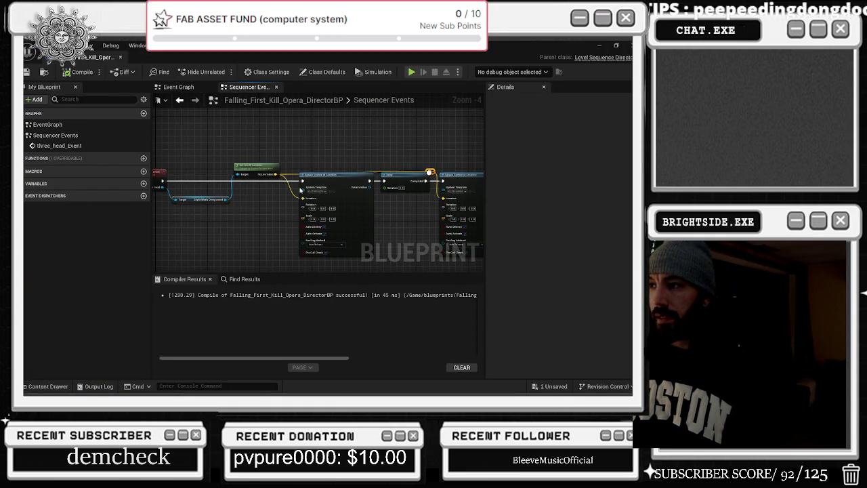
drag(294, 197, 355, 202)
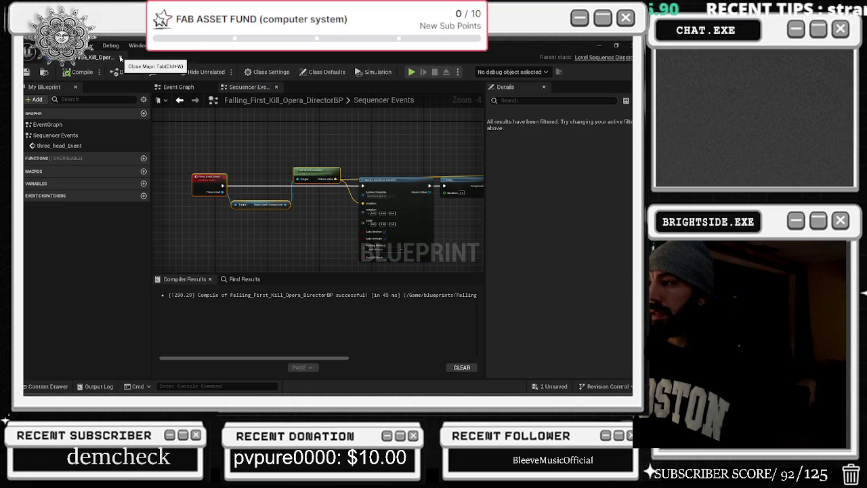
click(121, 58)
drag(322, 307, 325, 307)
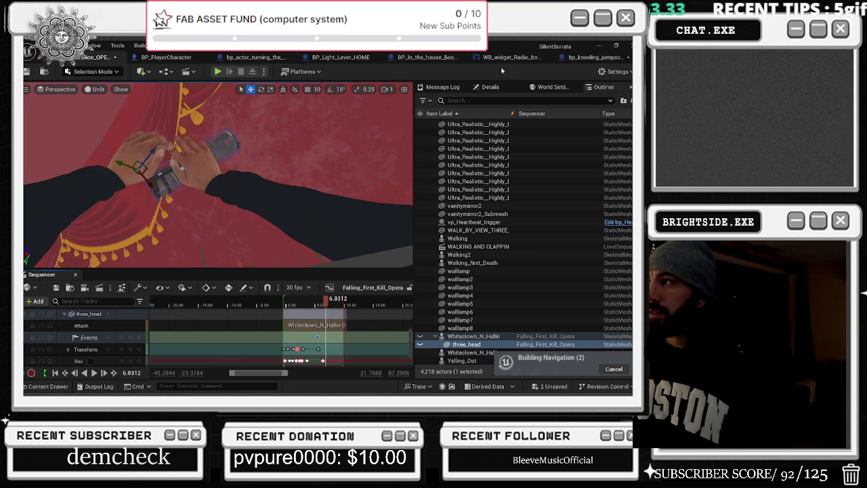
Step: Keep three_head as the event's passed bound object, set its Delay to 0.5 s, and compile
right_click(318, 342)
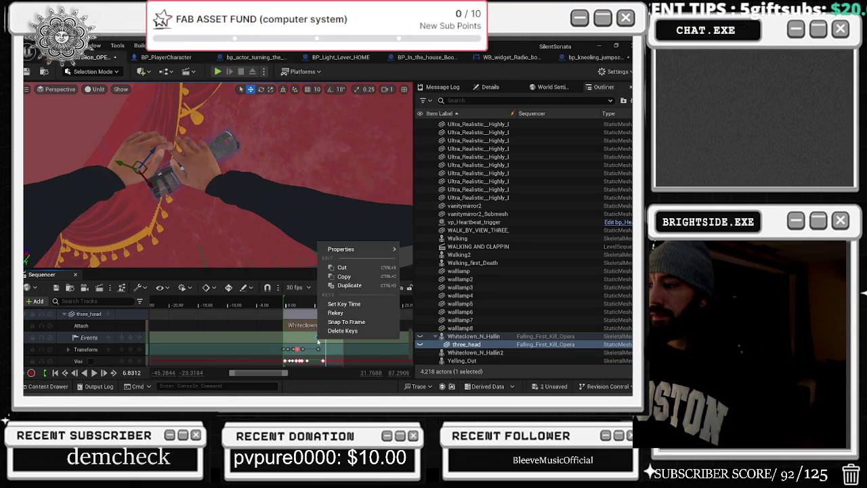
mouse_move(365, 249)
click(476, 298)
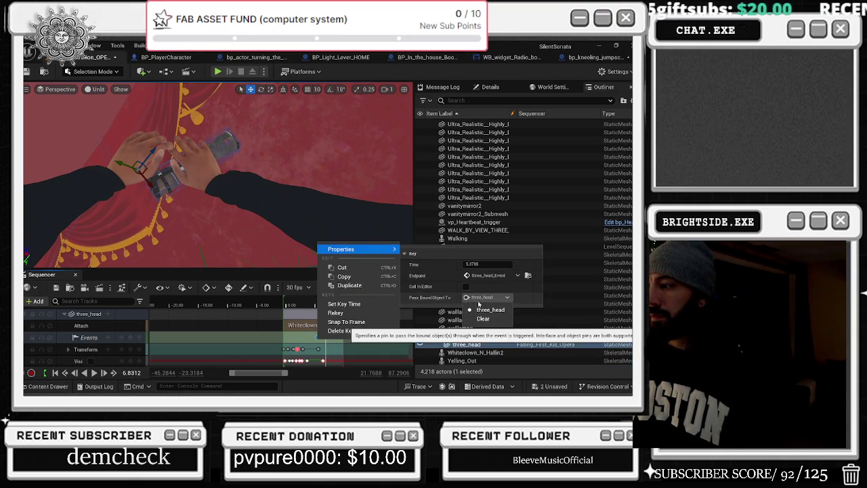
click(489, 310)
click(527, 277)
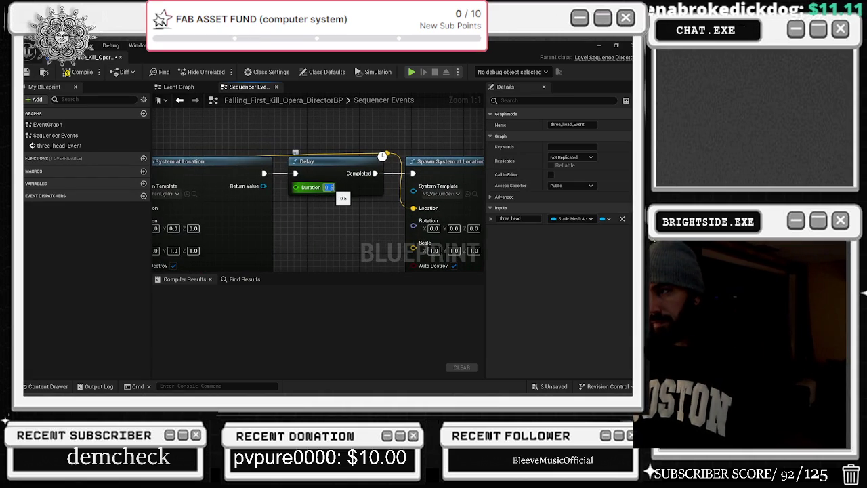
click(74, 73)
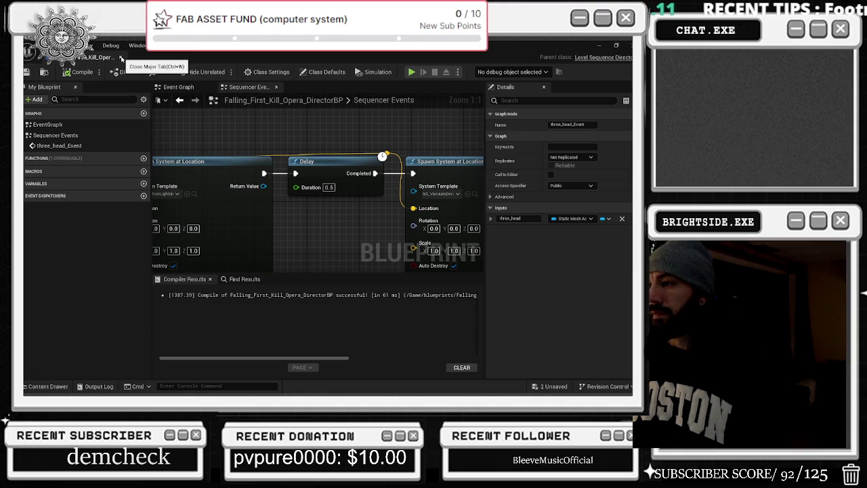
click(120, 59)
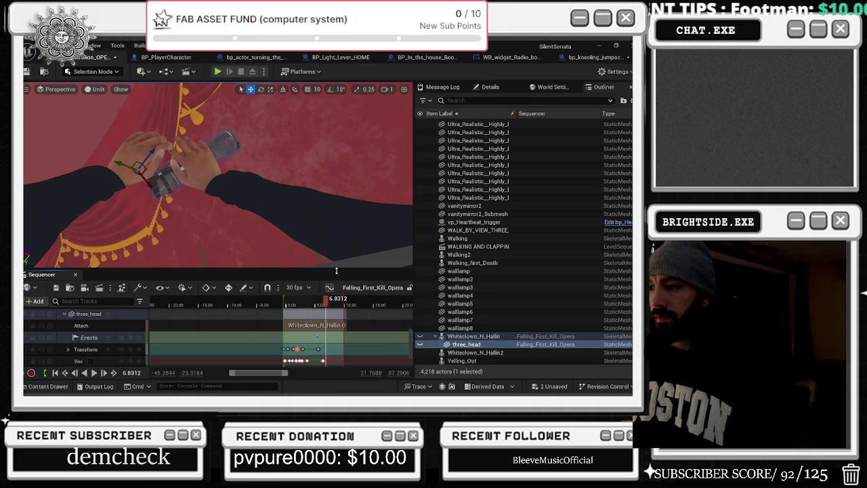
Step: Scrub ahead, then play the sequence from about 2.5 s to review the later shot
mouse_move(326, 299)
mouse_down()
mouse_move(348, 306)
mouse_move(281, 300)
mouse_up()
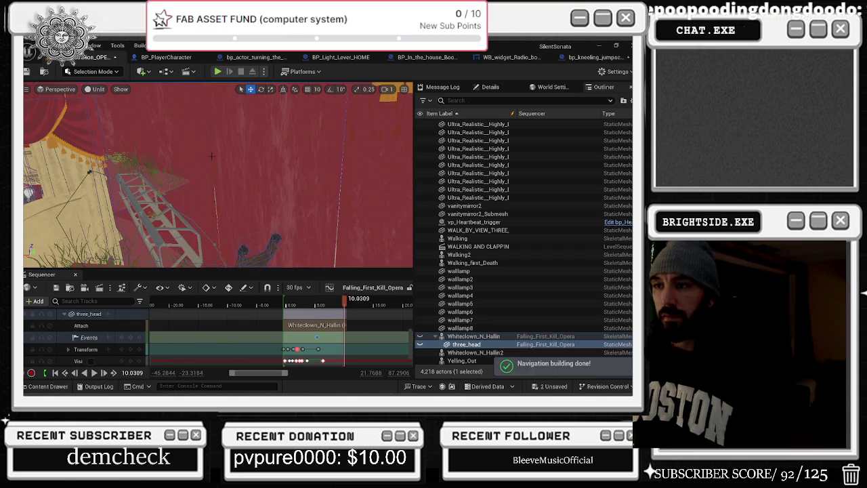
drag(291, 300, 298, 299)
key(space)
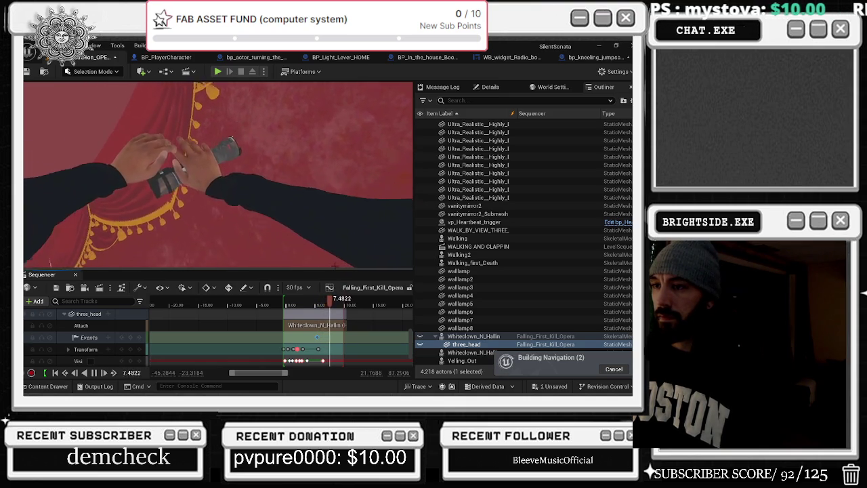
drag(342, 300, 325, 307)
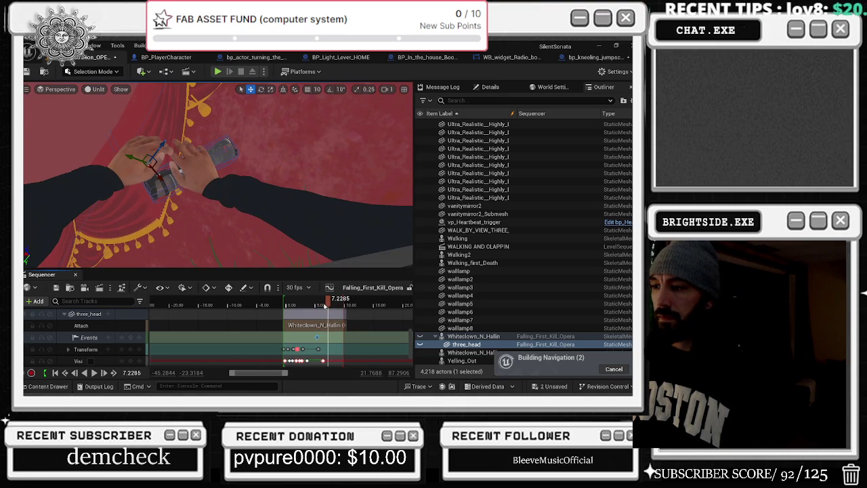
scroll(328, 312, up, 2)
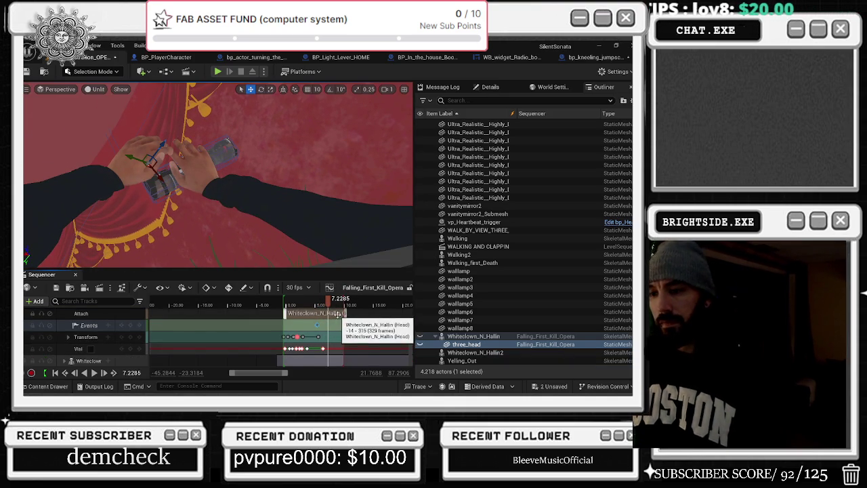
scroll(338, 315, up, 3)
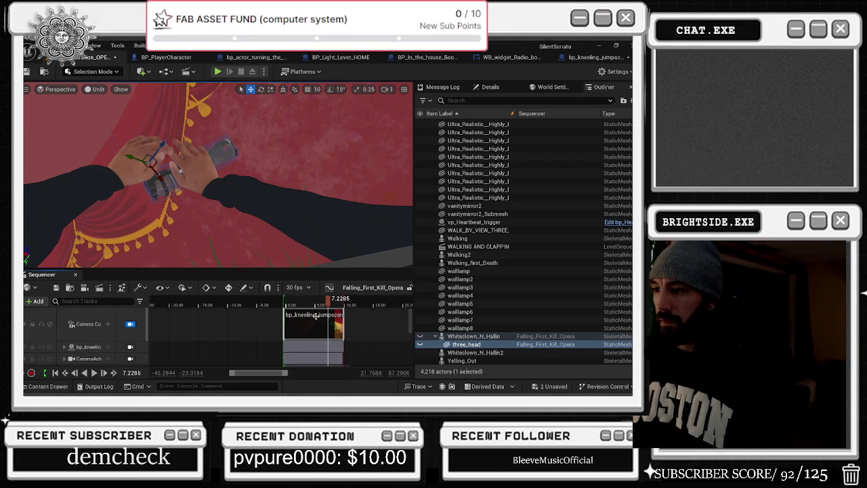
Step: Replay the jumpscare from about 5.8 s and extend the bp_kneeling_jumpscare section by about 2.6 s
click(284, 303)
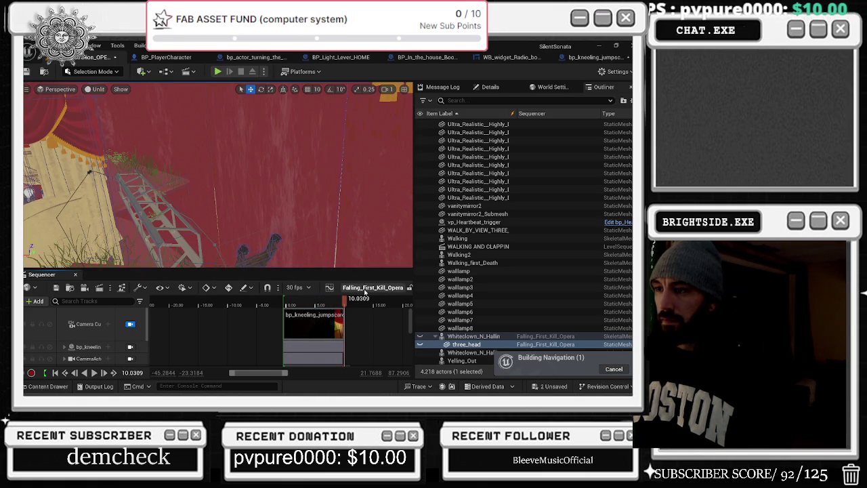
drag(330, 304, 314, 306)
key(space)
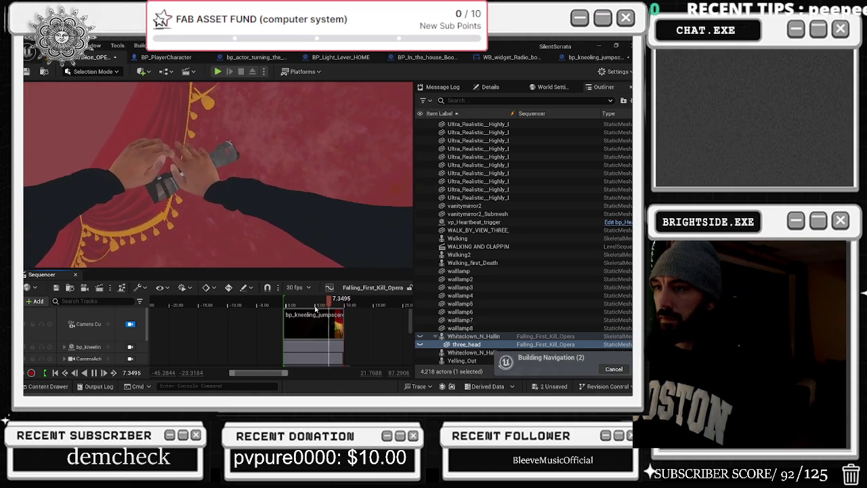
key(space)
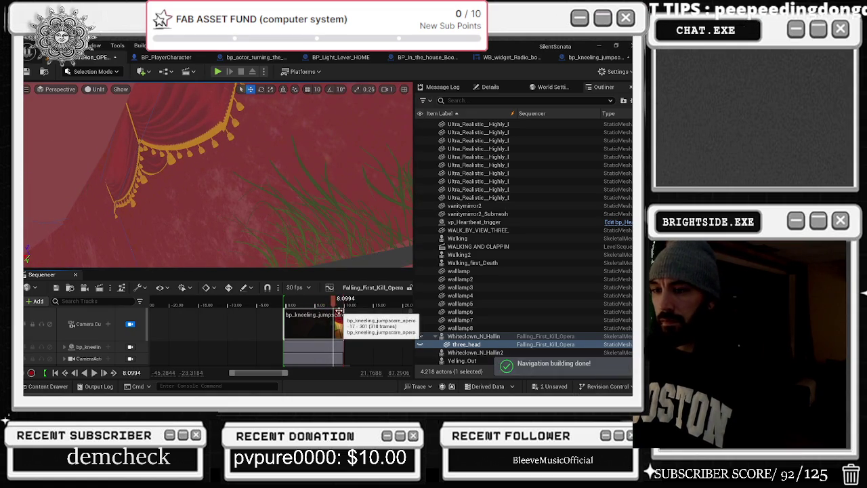
drag(342, 312, 357, 316)
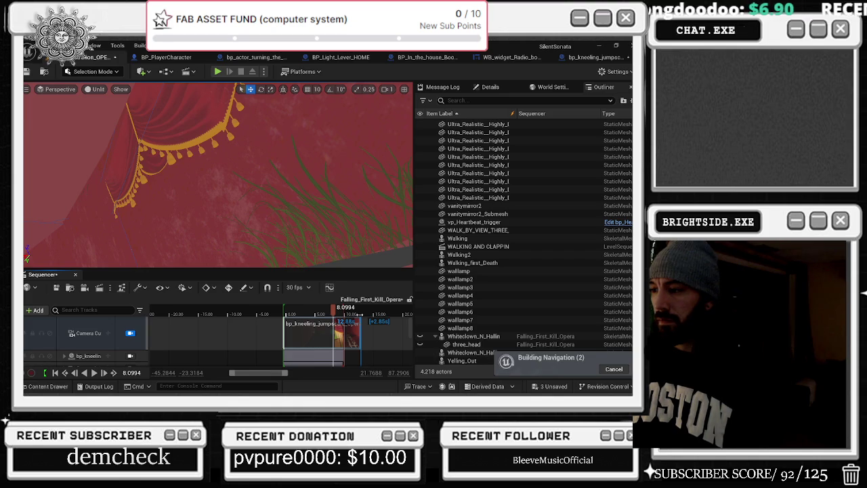
Step: Expand the CameraActor track to show its Field of View, Location, Rotation and Scale keys
scroll(50, 350, down, 3)
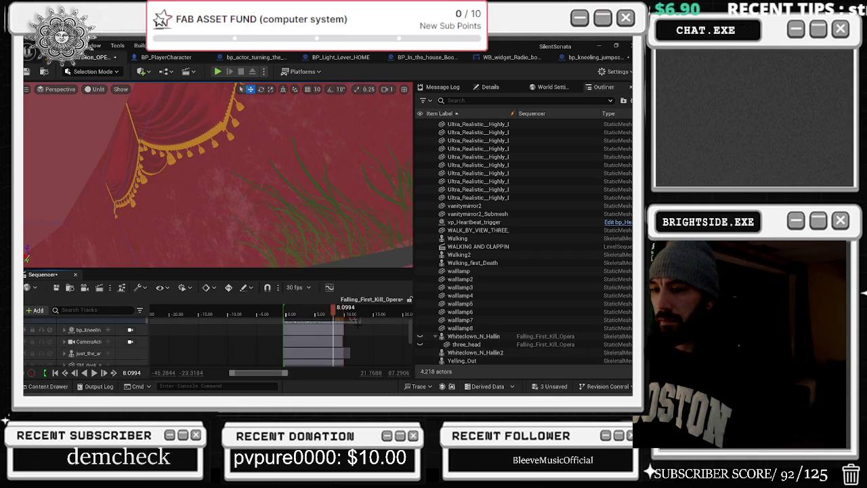
click(87, 342)
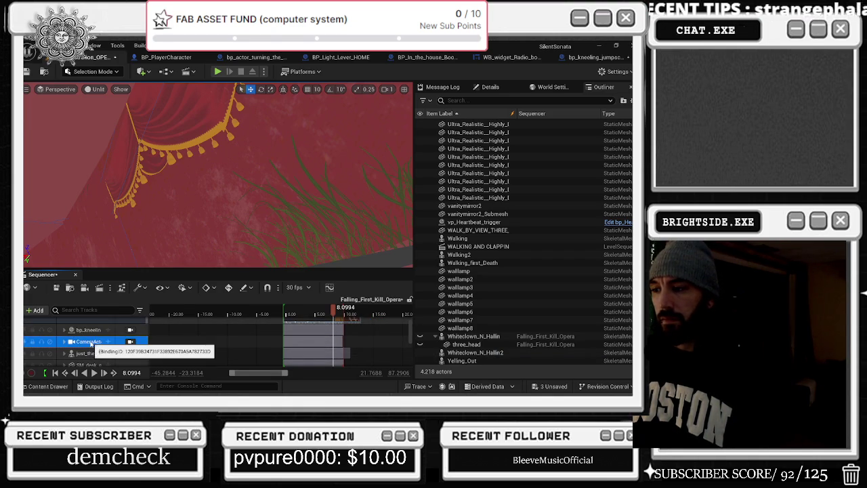
click(65, 341)
scroll(72, 343, down, 1)
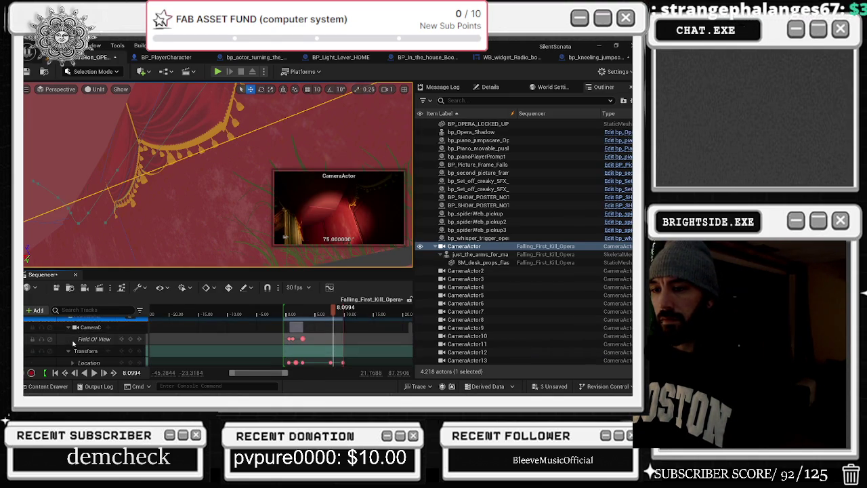
scroll(92, 337, up, 1)
scroll(338, 333, up, 3)
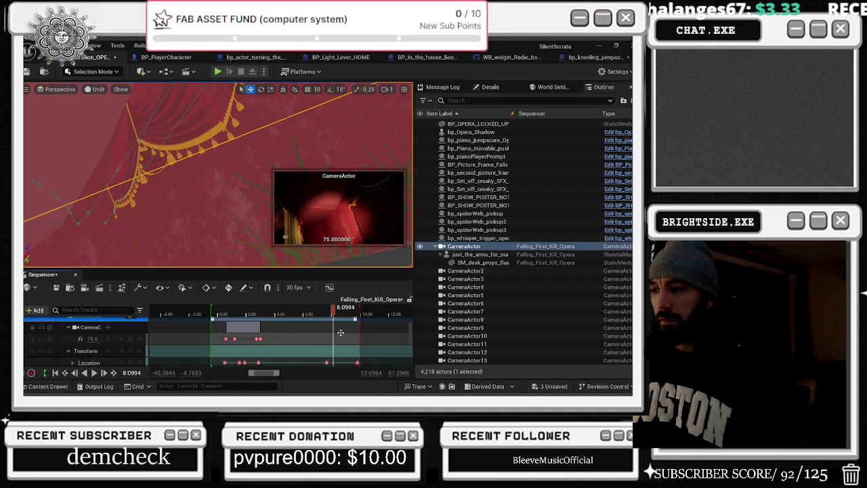
scroll(150, 346, down, 2)
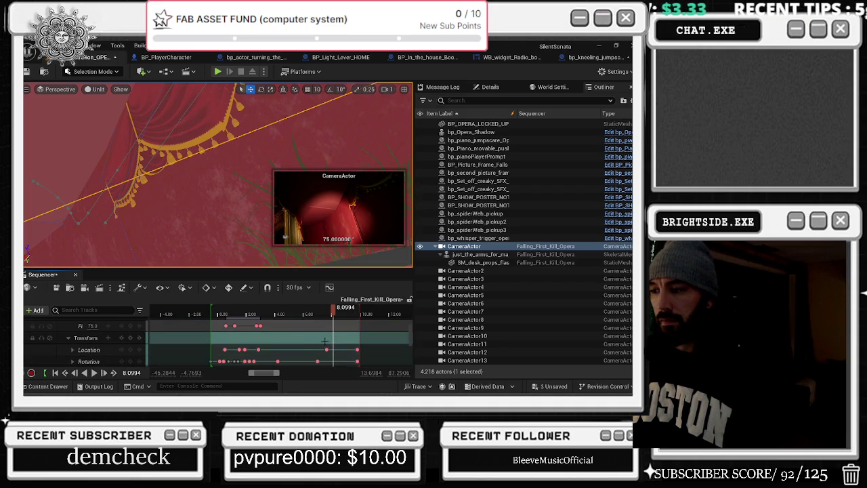
Step: Scrub the playhead to the camera cut near 7.90 s and select the CameraActor section
click(328, 317)
mouse_move(328, 317)
mouse_down()
mouse_move(339, 320)
mouse_move(331, 323)
mouse_up()
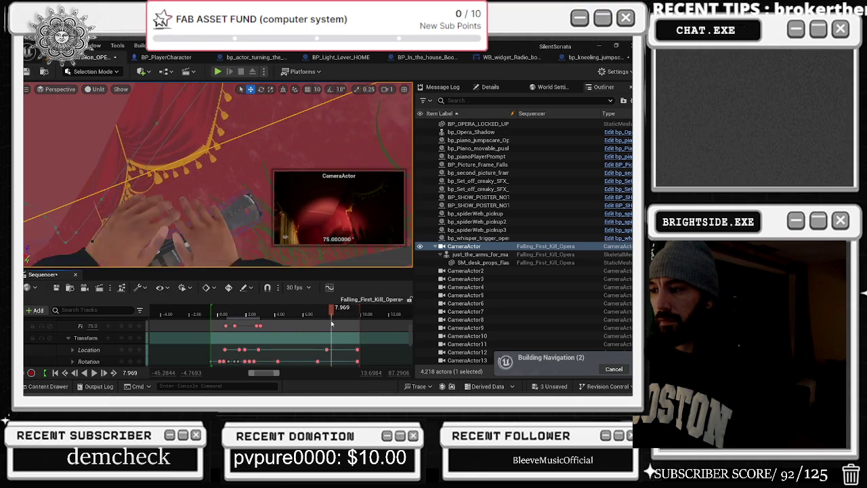
scroll(326, 346, up, 2)
click(331, 328)
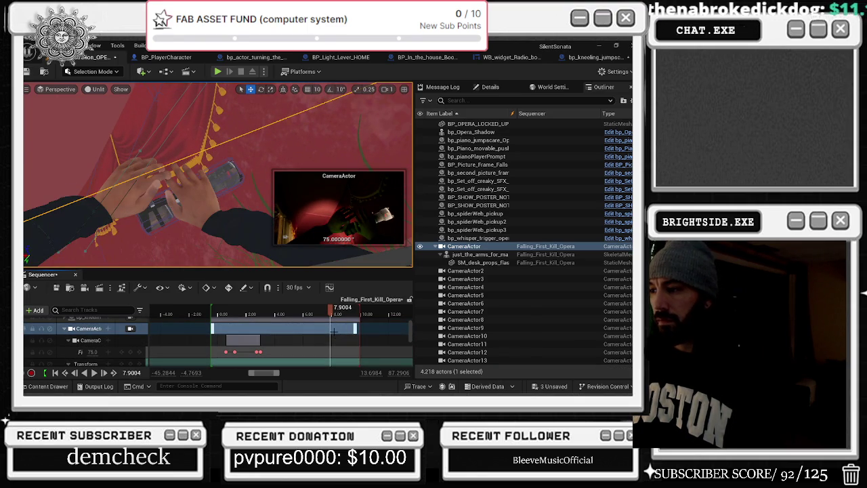
scroll(338, 338, up, 1)
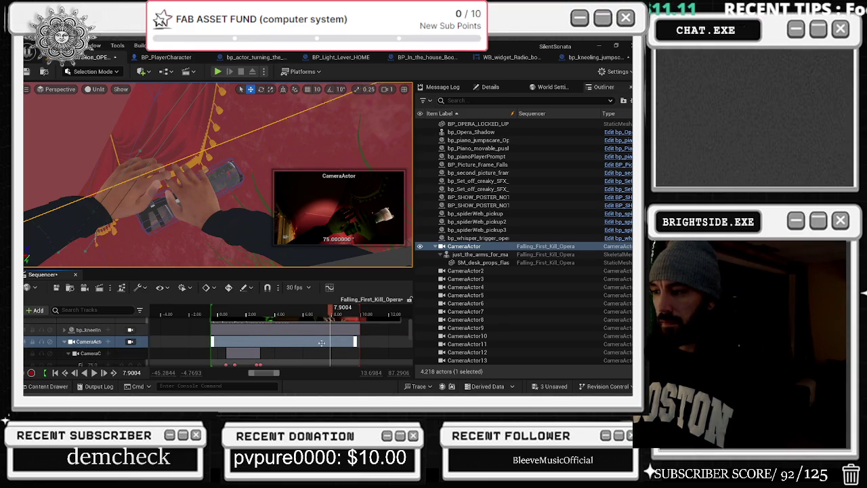
scroll(325, 348, down, 1)
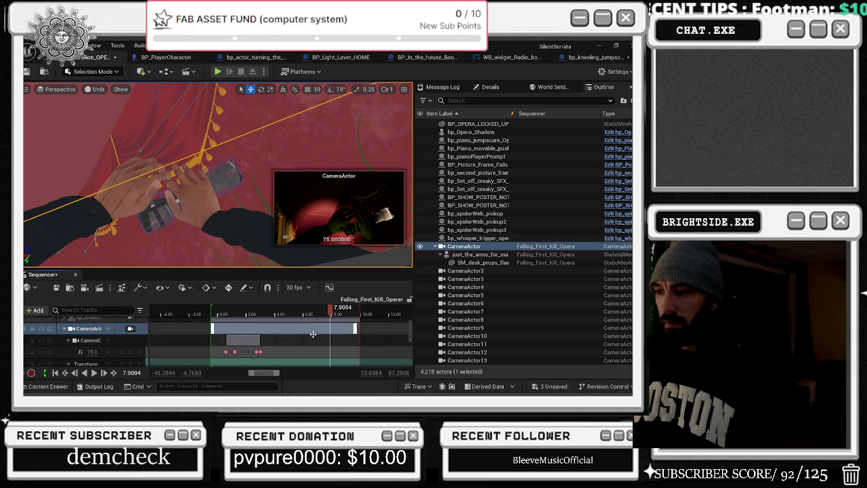
scroll(324, 347, down, 2)
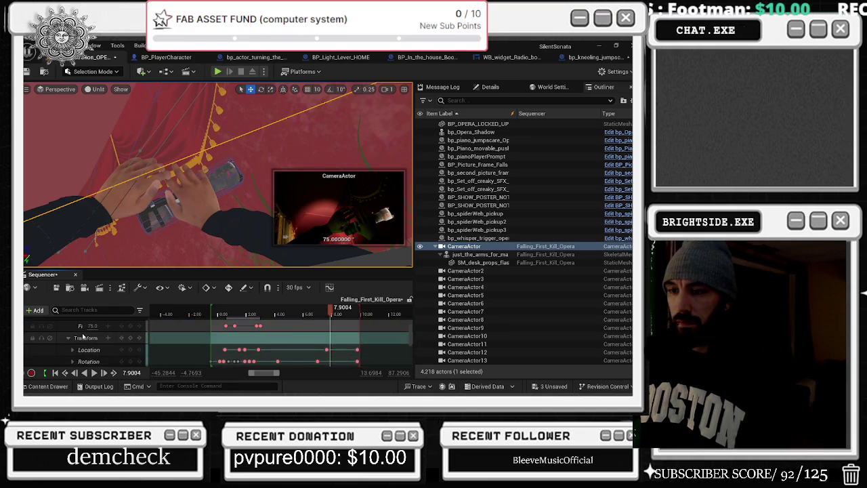
scroll(88, 342, up, 3)
Step: Select the just_the_arms_for_main2 track
click(95, 343)
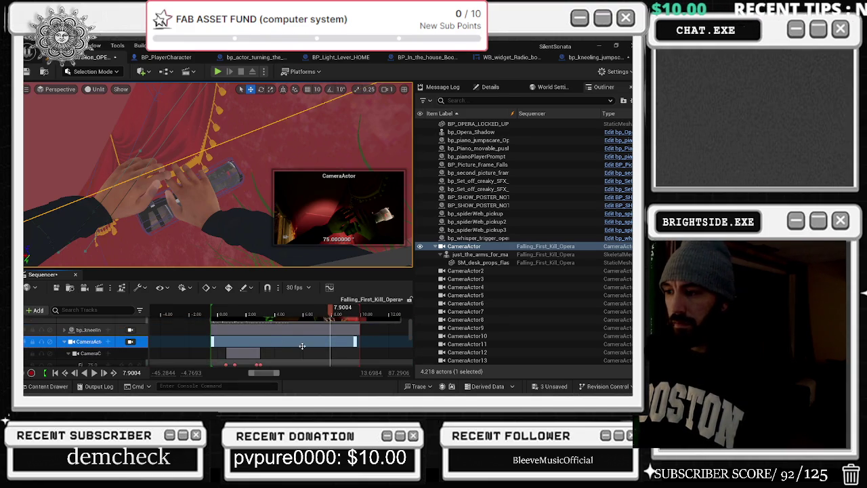
scroll(314, 345, down, 1)
scroll(257, 333, down, 3)
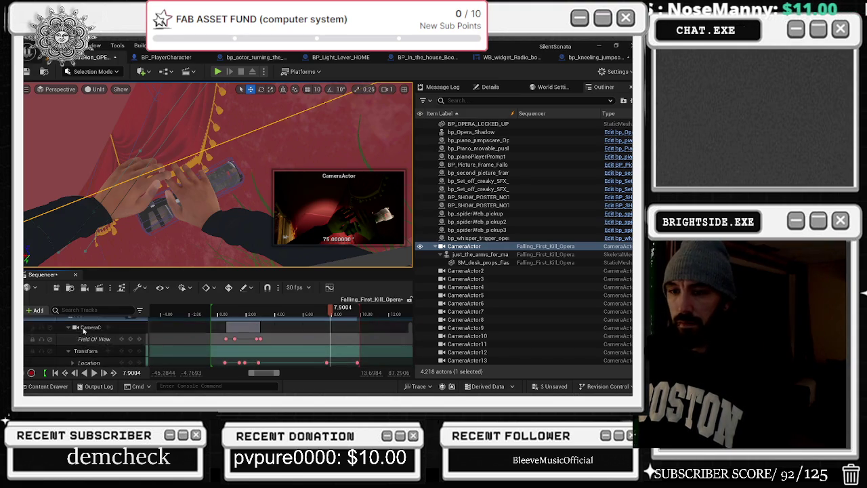
scroll(334, 337, down, 1)
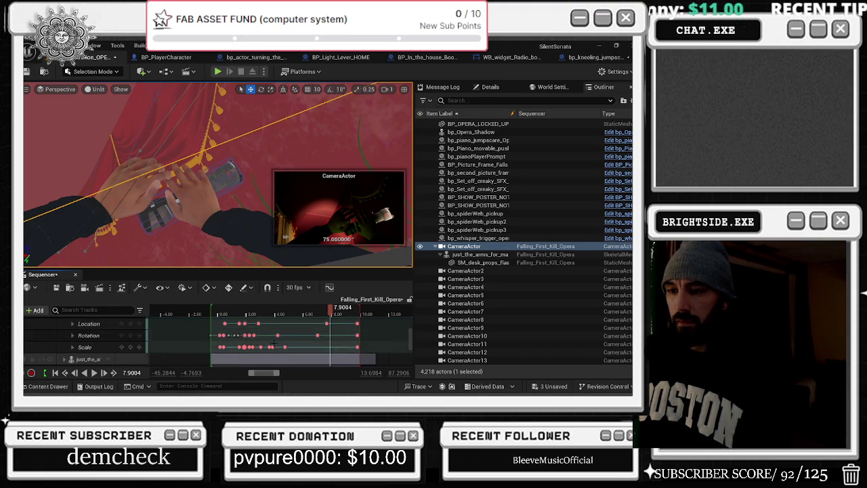
scroll(333, 337, down, 1)
click(284, 340)
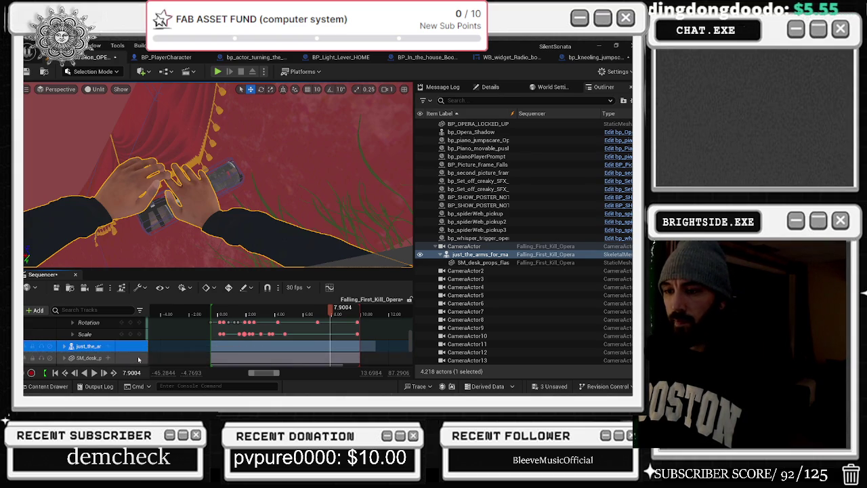
Step: Expand the just_the_arms_for_main2 track and select its Animation sub-track
right_click(94, 347)
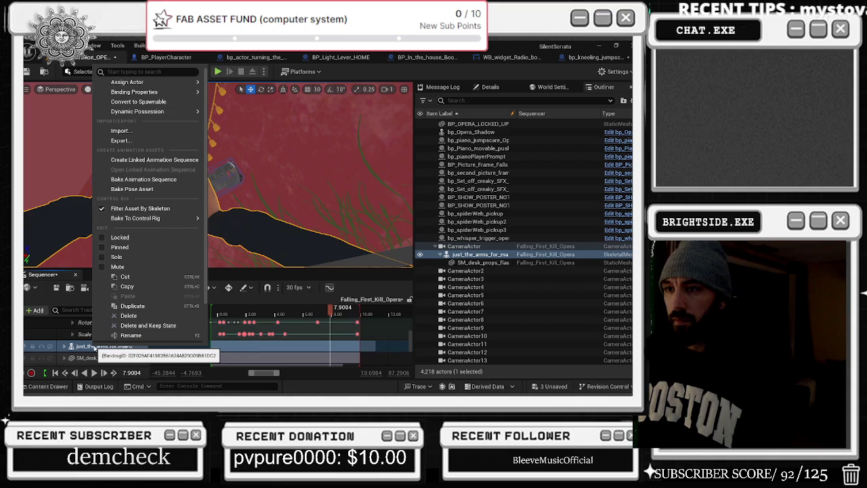
click(295, 356)
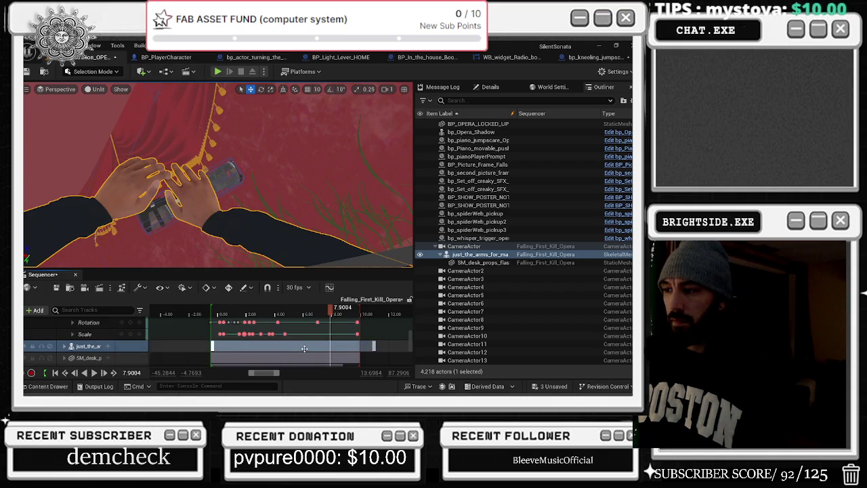
click(65, 347)
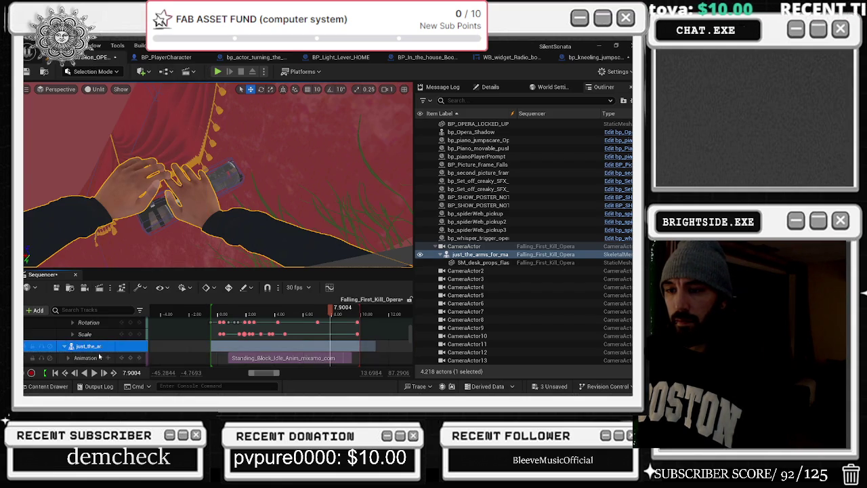
click(89, 361)
Step: Split the Standing_Block_Idle animation section at the 7.9004 playhead
right_click(304, 359)
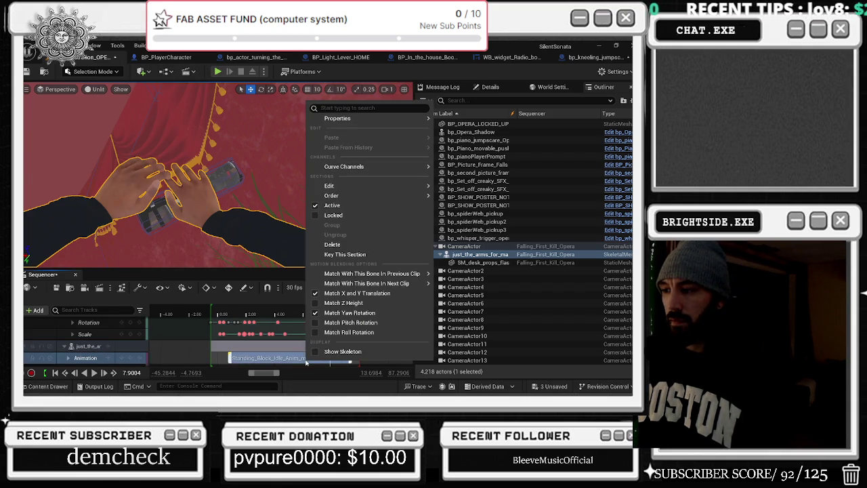
mouse_move(333, 119)
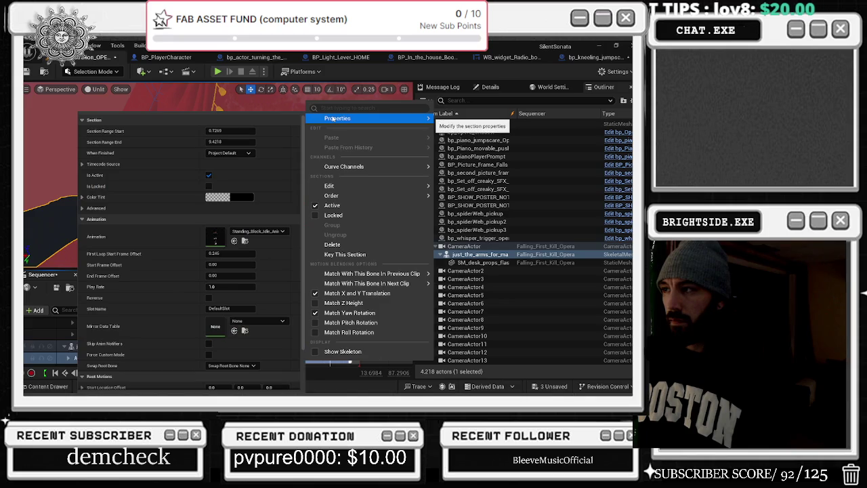
mouse_move(350, 186)
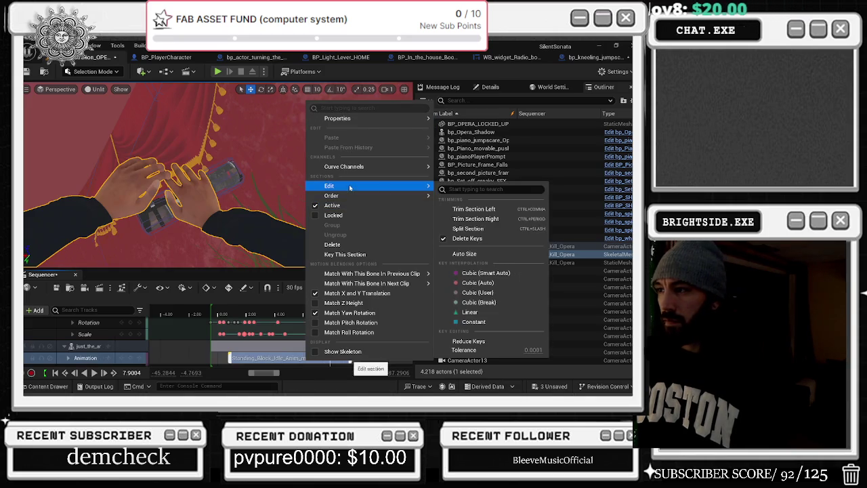
click(469, 228)
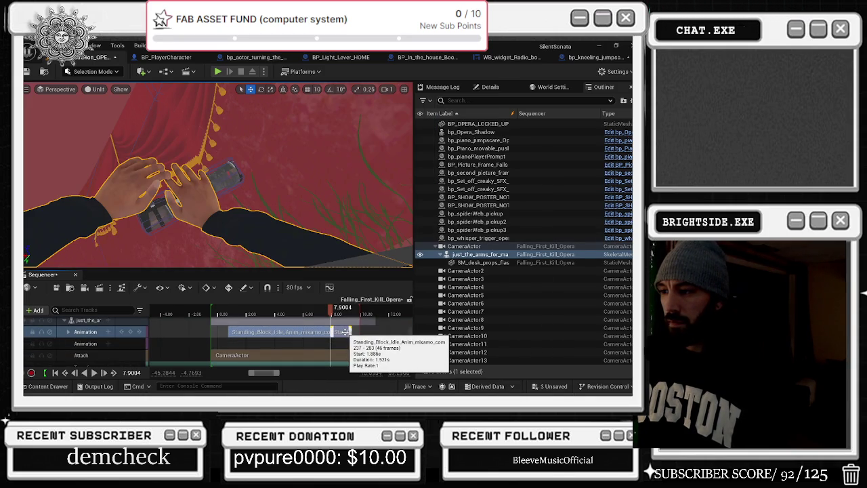
scroll(342, 331, up, 2)
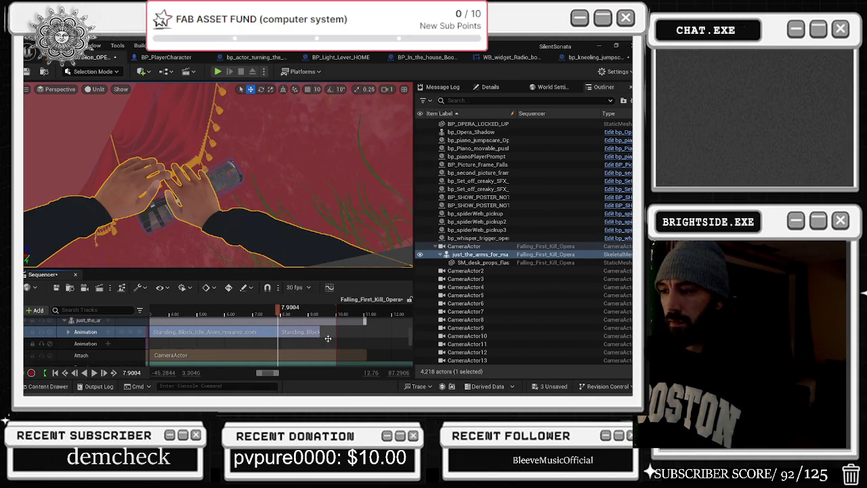
scroll(309, 344, down, 2)
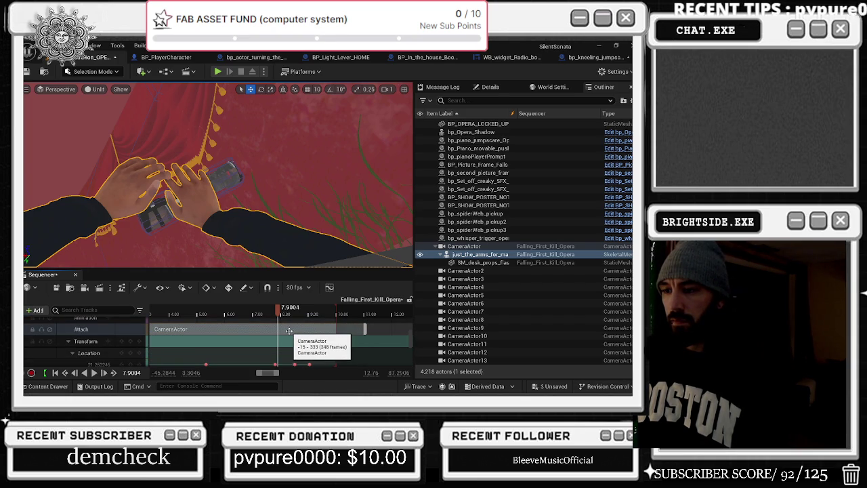
scroll(306, 339, down, 1)
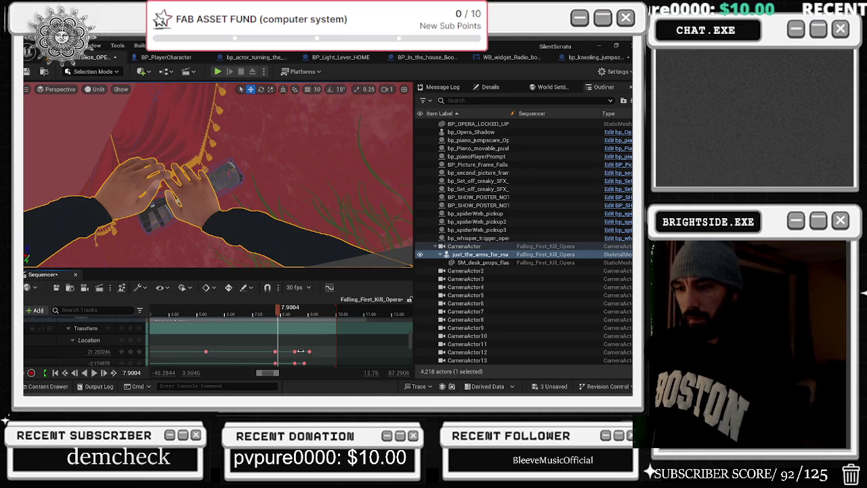
scroll(301, 346, up, 1)
Step: Split the arms' CameraActor Attach section at the 7.9004 playhead
right_click(285, 329)
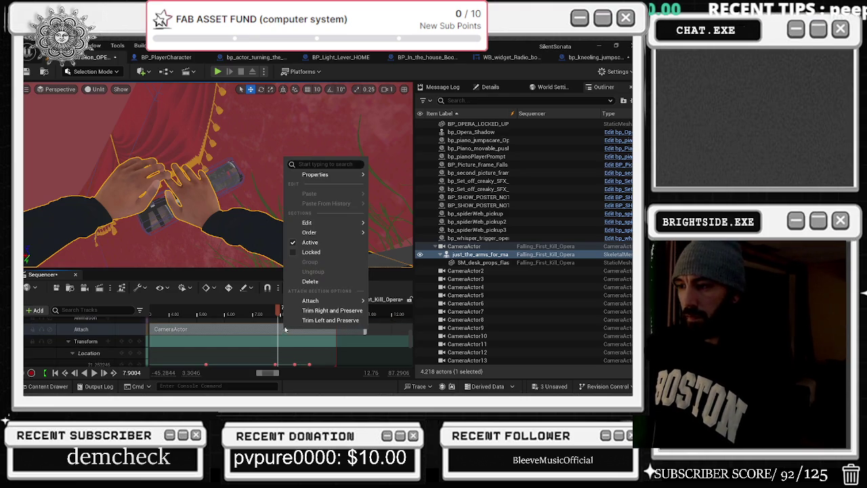
mouse_move(319, 223)
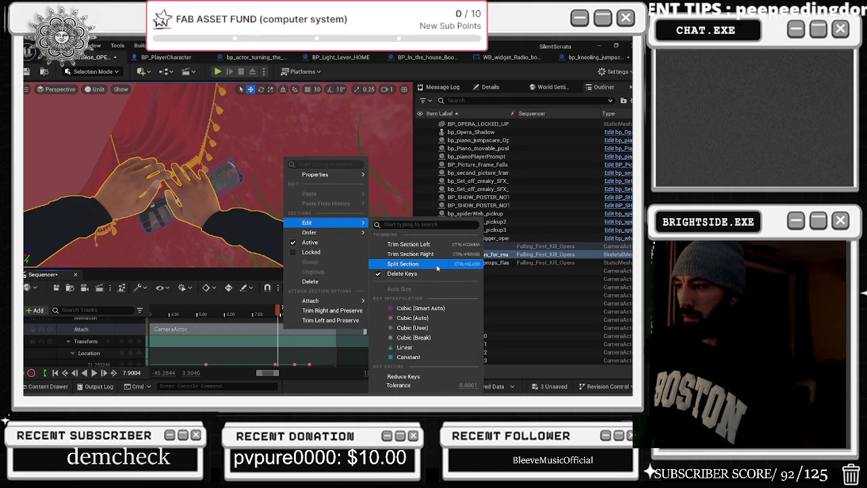
click(406, 263)
scroll(289, 333, down, 3)
scroll(289, 333, down, 3)
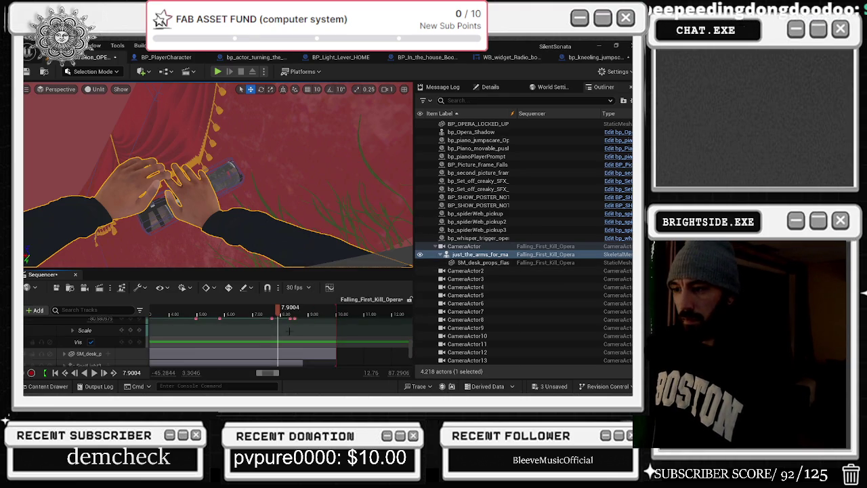
scroll(289, 329, down, 5)
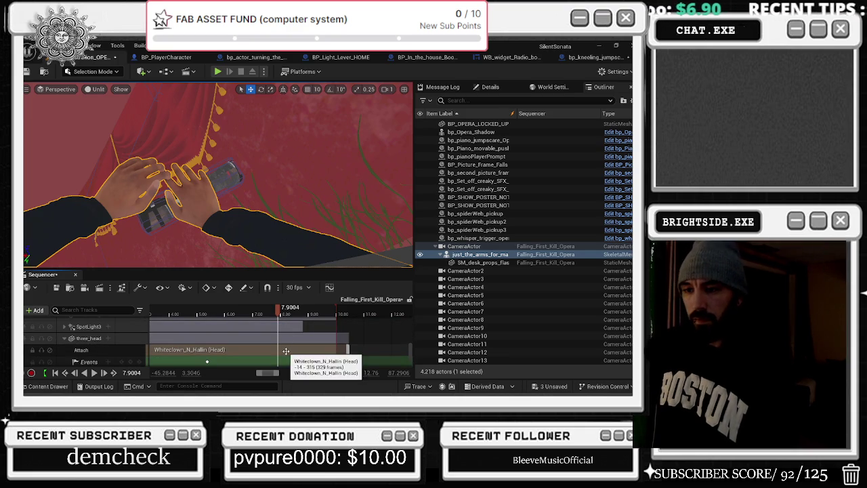
Step: Scroll down to the camera's Transform section and open its editing options
scroll(285, 350, down, 3)
scroll(286, 351, down, 5)
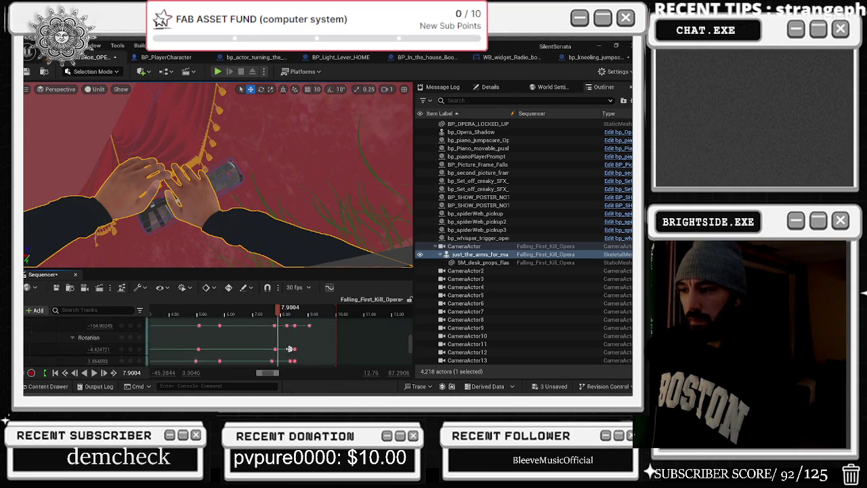
scroll(289, 348, down, 5)
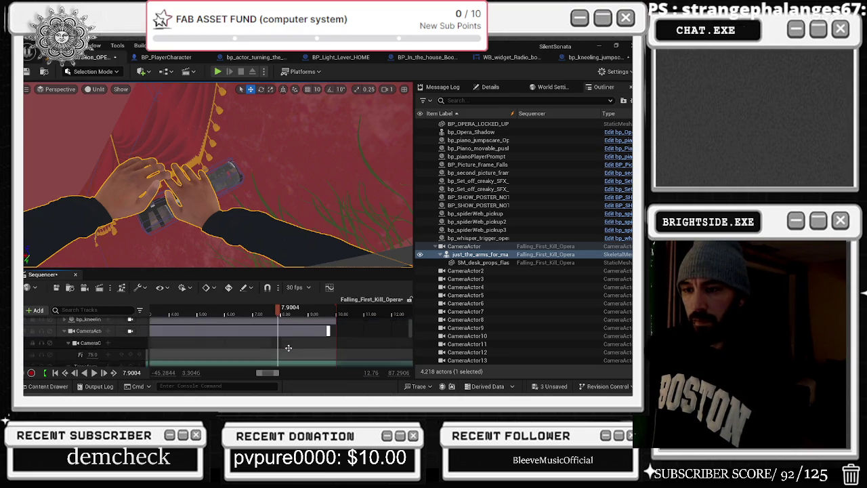
scroll(285, 349, down, 2)
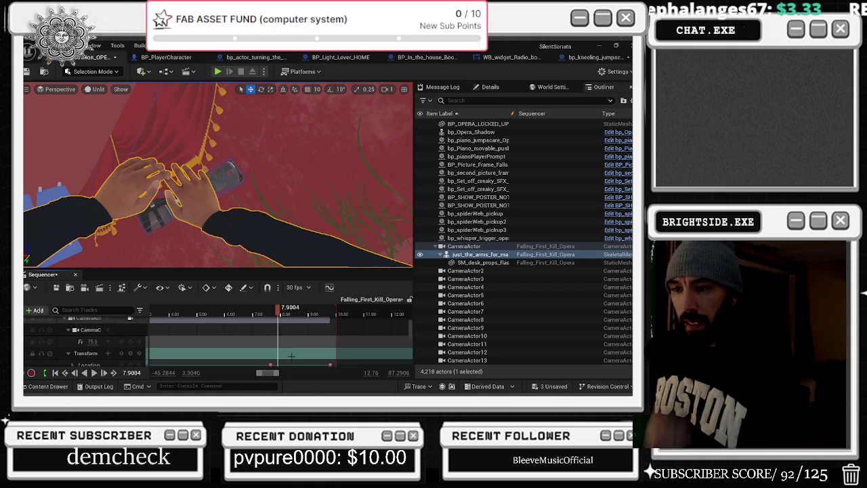
right_click(287, 352)
mouse_move(342, 216)
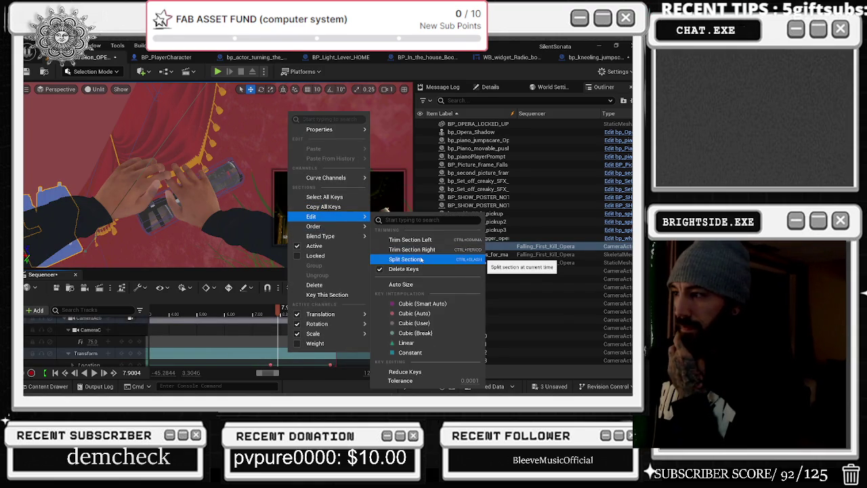
click(421, 260)
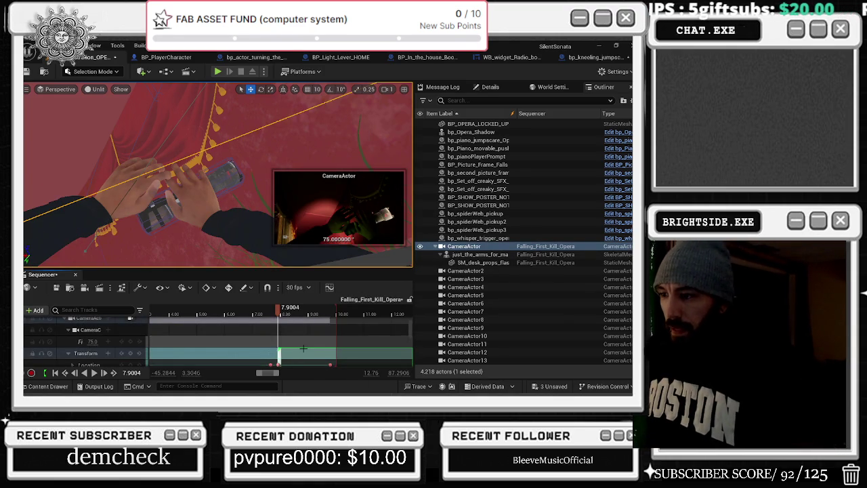
scroll(303, 349, up, 3)
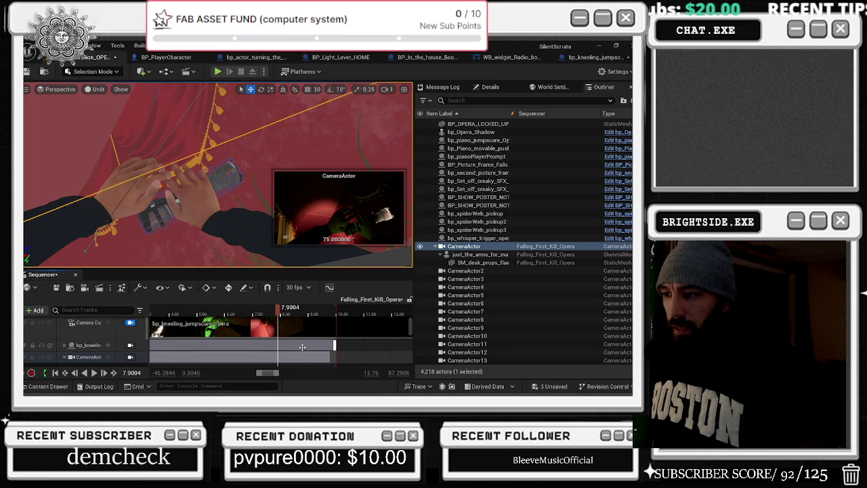
scroll(302, 346, down, 3)
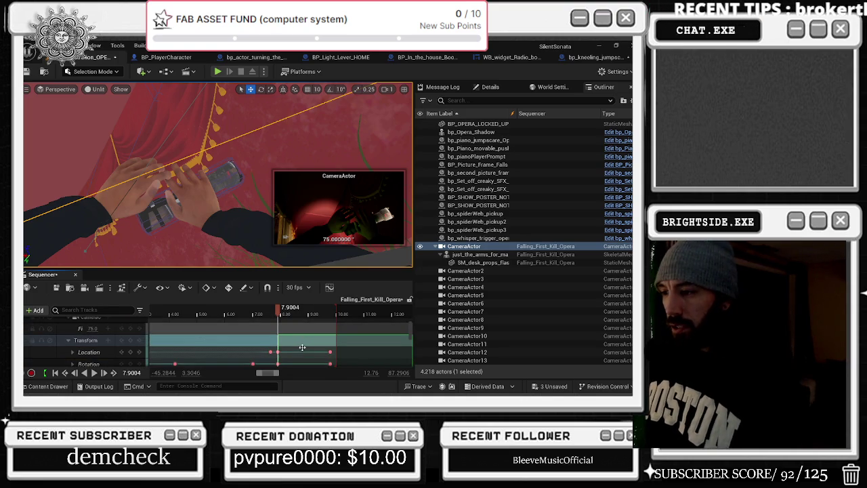
scroll(302, 341, down, 5)
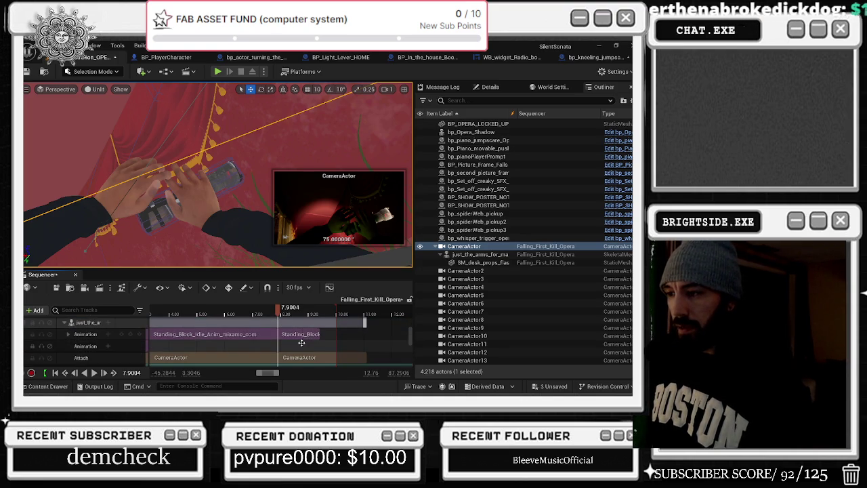
click(302, 343)
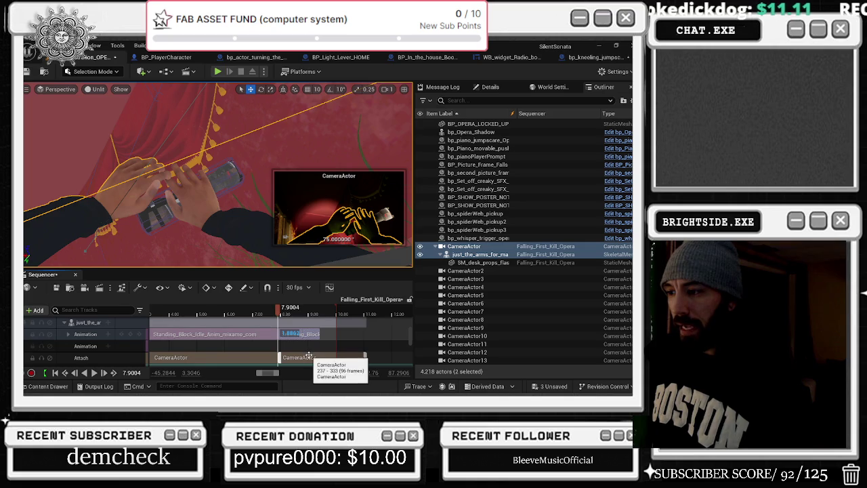
scroll(301, 347, down, 2)
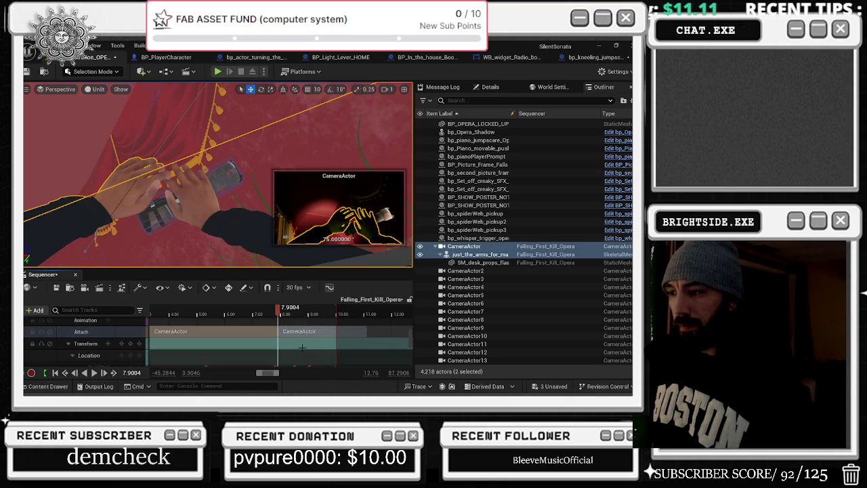
scroll(296, 327, down, 5)
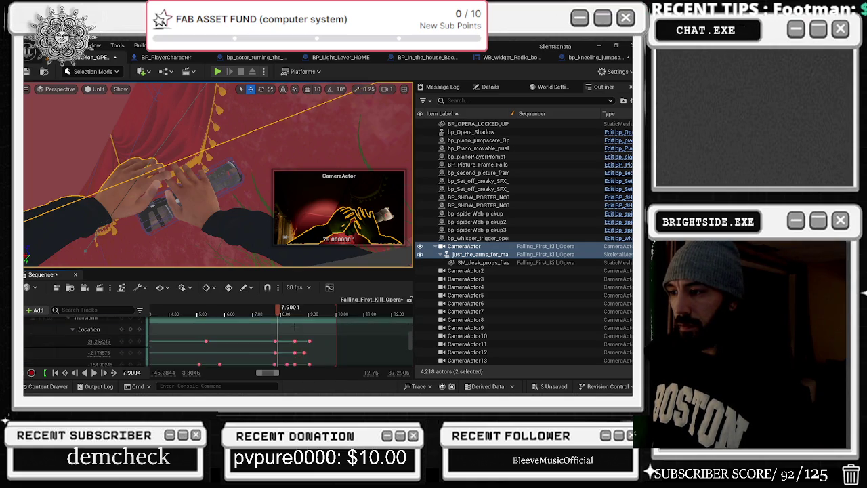
scroll(301, 328, up, 5)
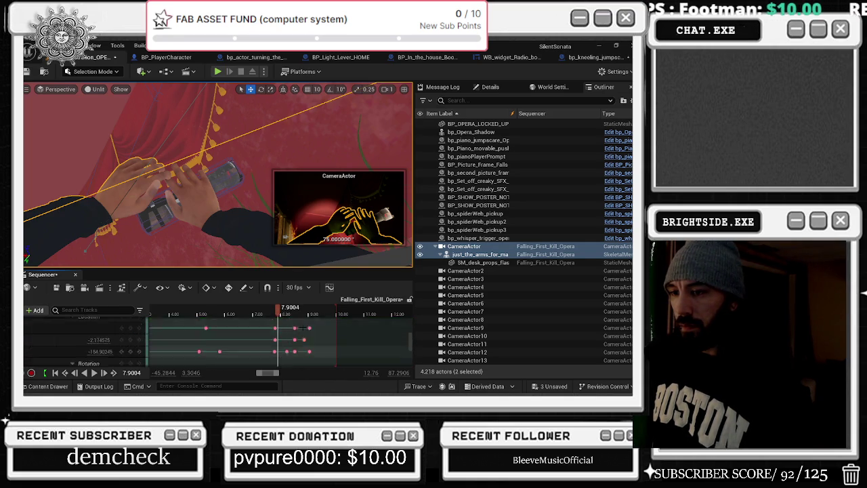
Step: Move the second Standing_Block idle section later so it starts around 8.7 s
drag(283, 312, 308, 312)
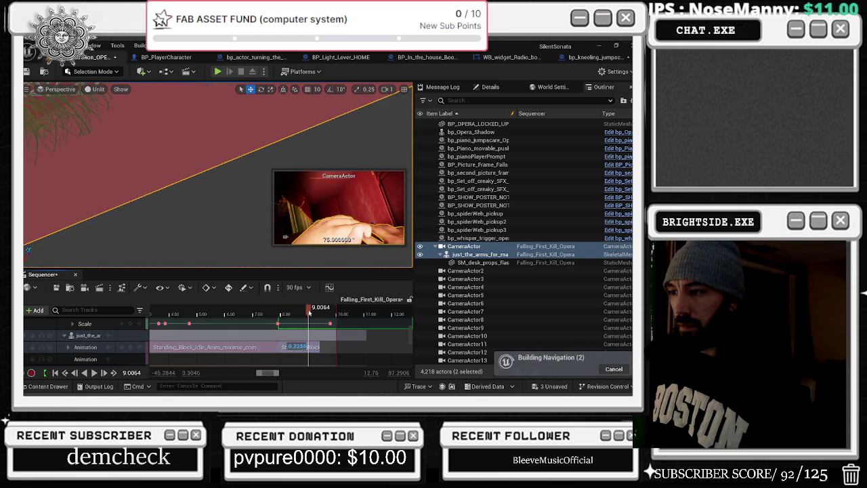
drag(291, 347, 316, 347)
drag(308, 311, 283, 311)
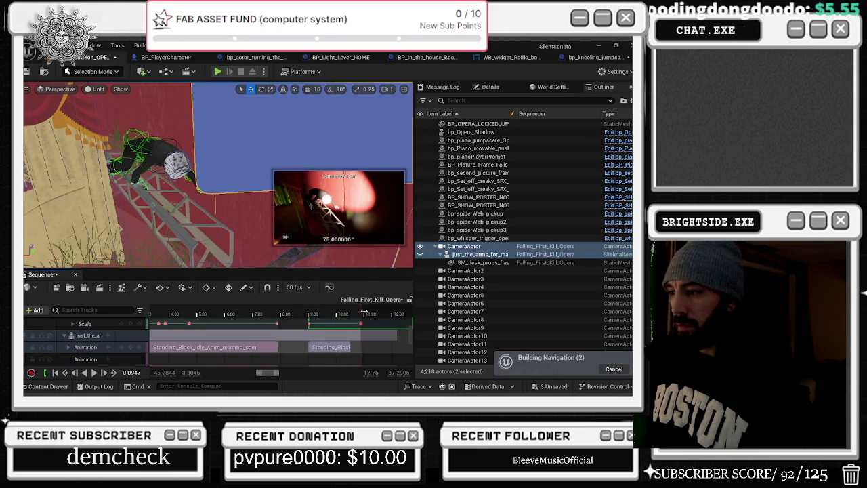
Step: Review the retimed animation near 10.7 s, playing it backward and forward
scroll(364, 312, up, 5)
drag(377, 309, 355, 313)
scroll(343, 320, down, 3)
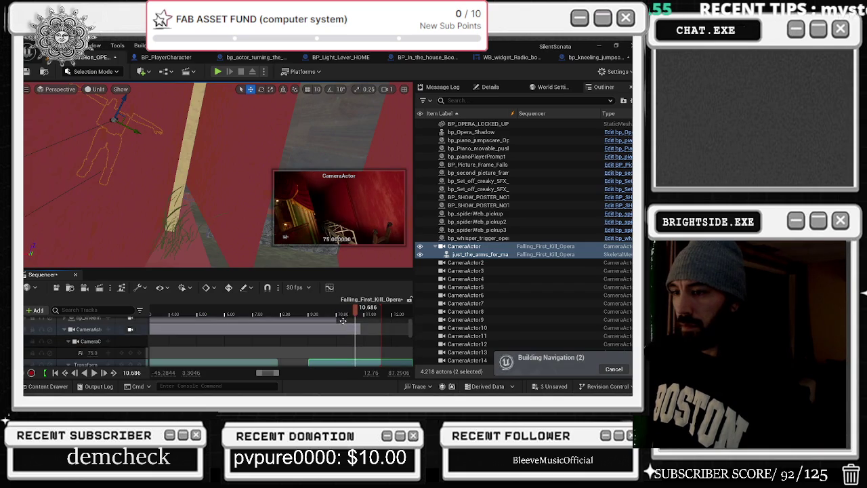
key(j)
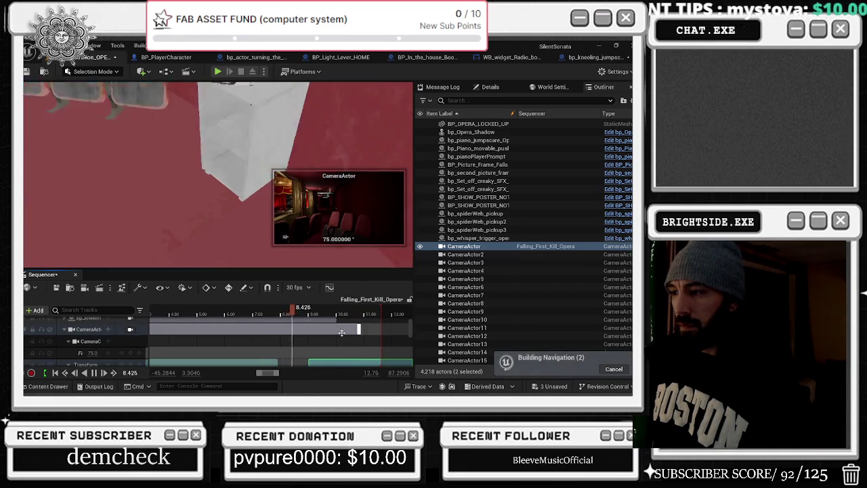
key(l)
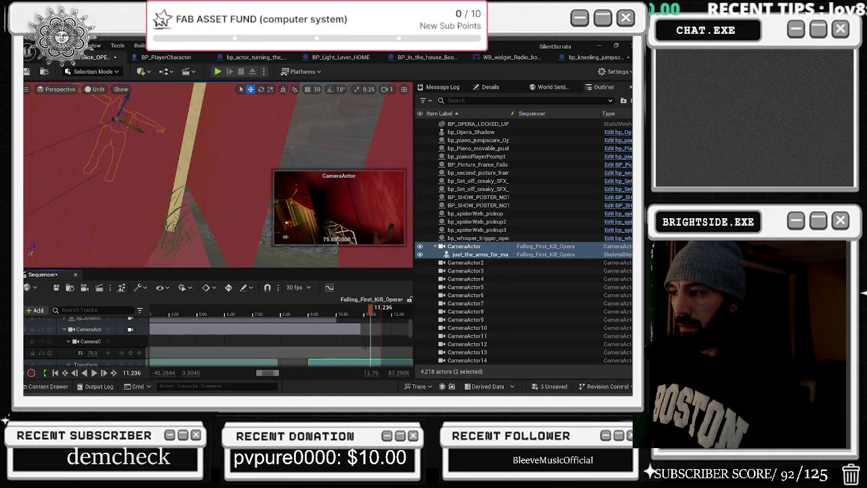
scroll(359, 345, up, 3)
scroll(363, 347, down, 3)
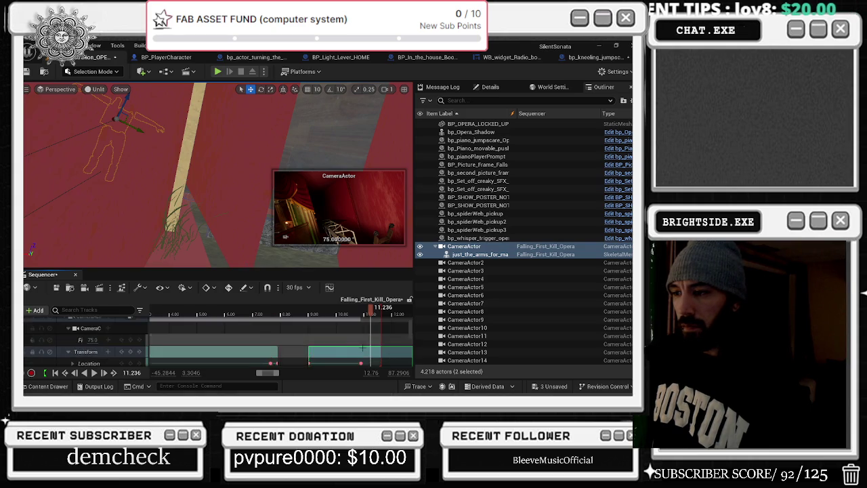
click(360, 338)
drag(369, 334, 374, 334)
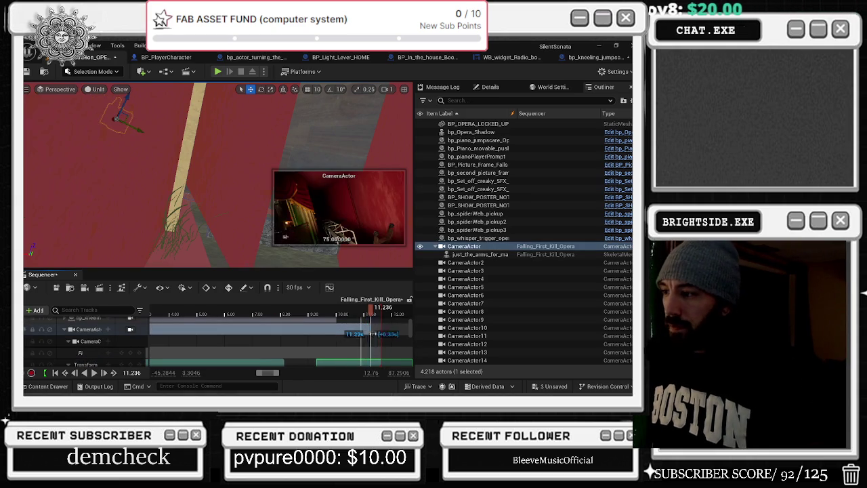
key(ctrl+z)
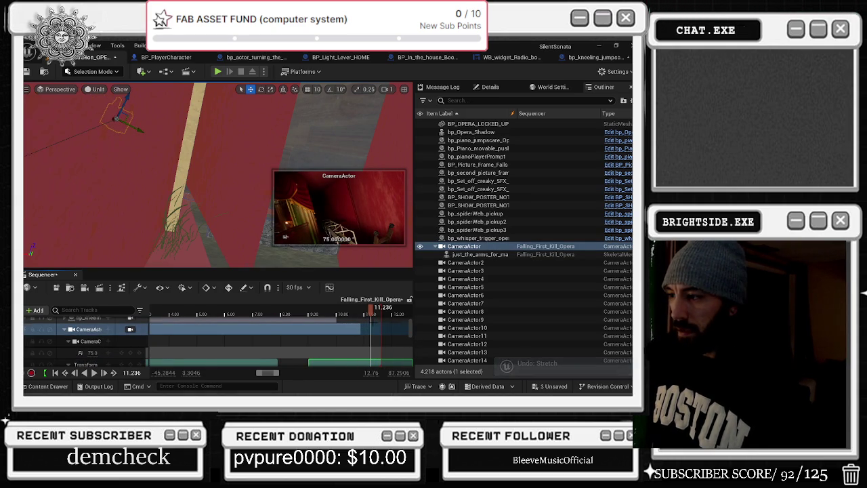
drag(359, 329, 369, 327)
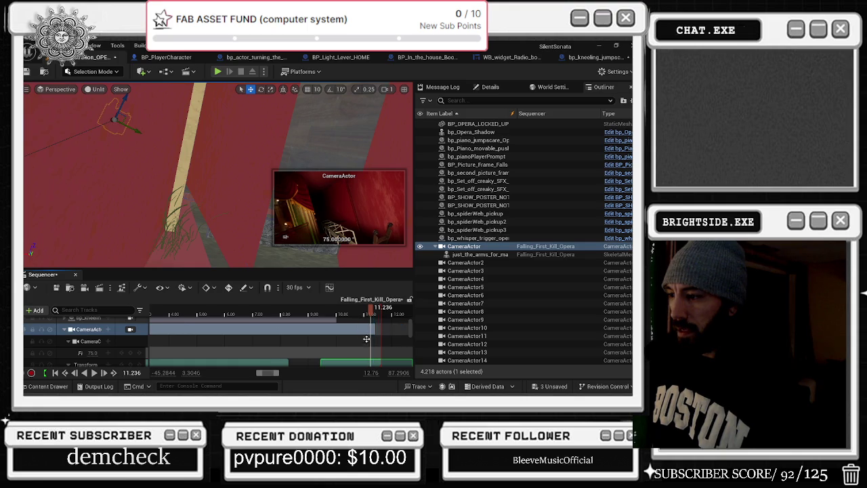
key(ctrl+z)
scroll(299, 360, down, 4)
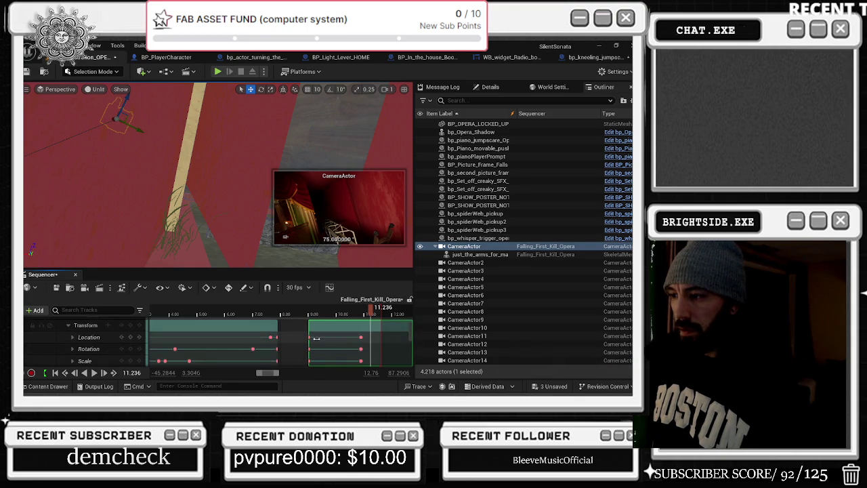
scroll(312, 331, down, 3)
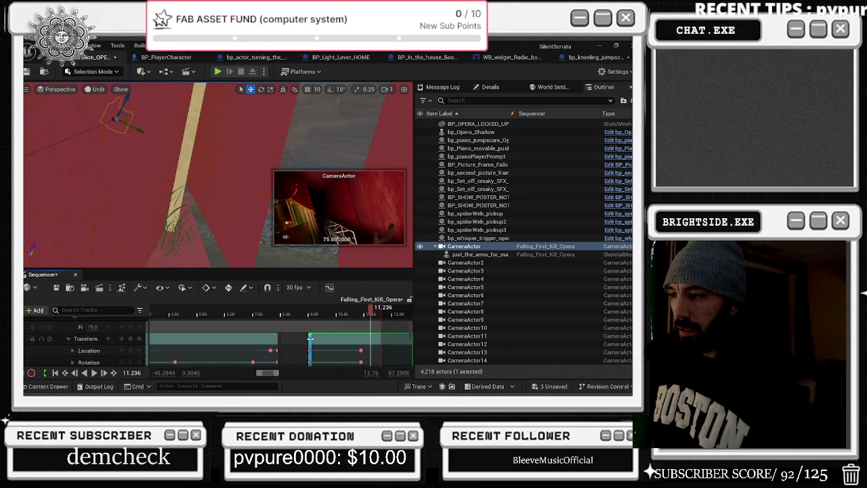
scroll(310, 339, down, 5)
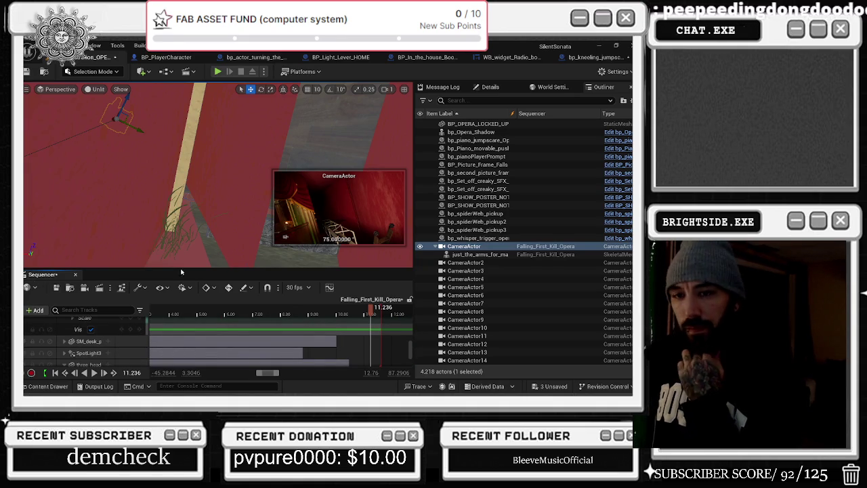
scroll(308, 344, up, 3)
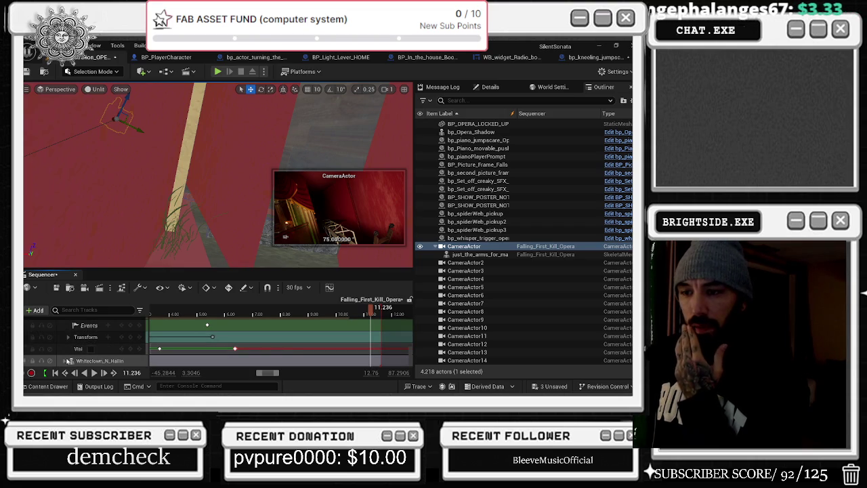
scroll(67, 359, up, 3)
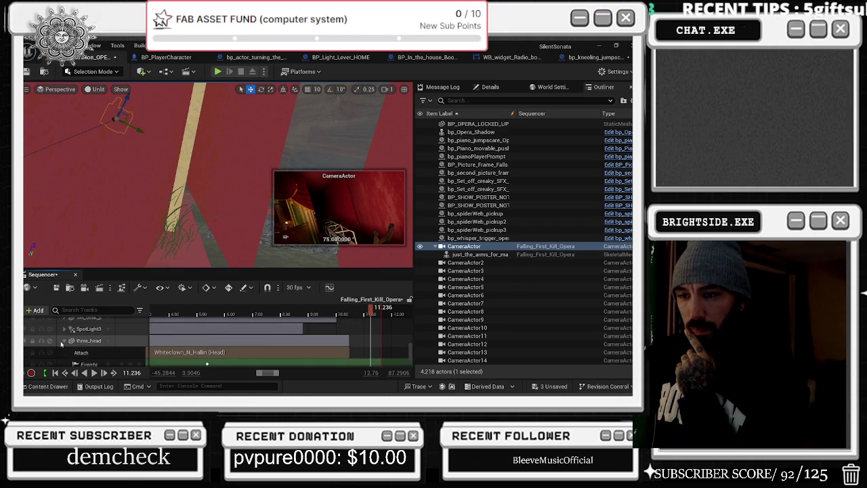
click(61, 343)
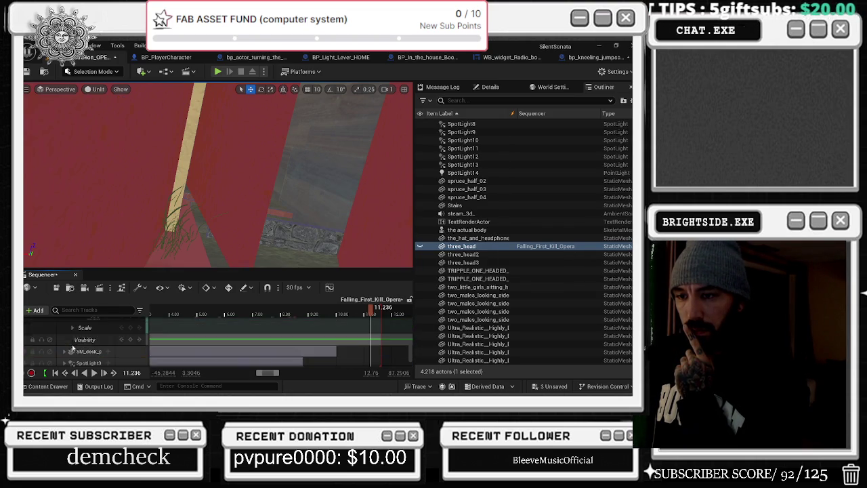
click(85, 338)
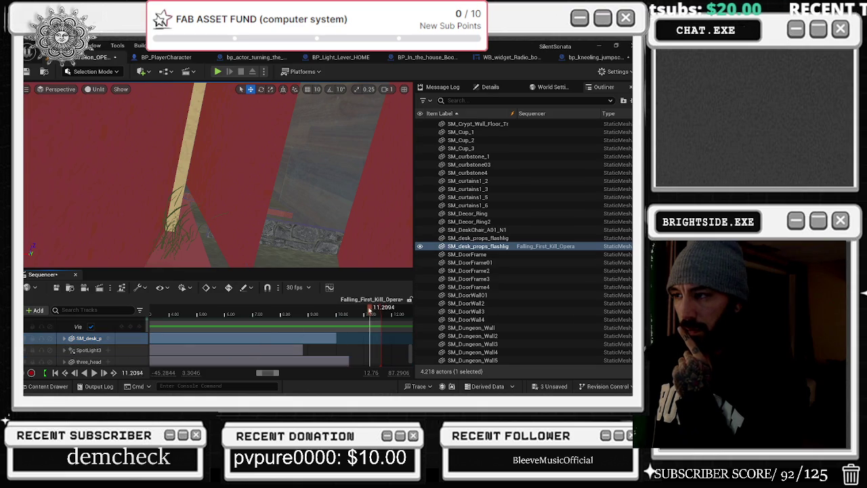
drag(343, 314, 337, 318)
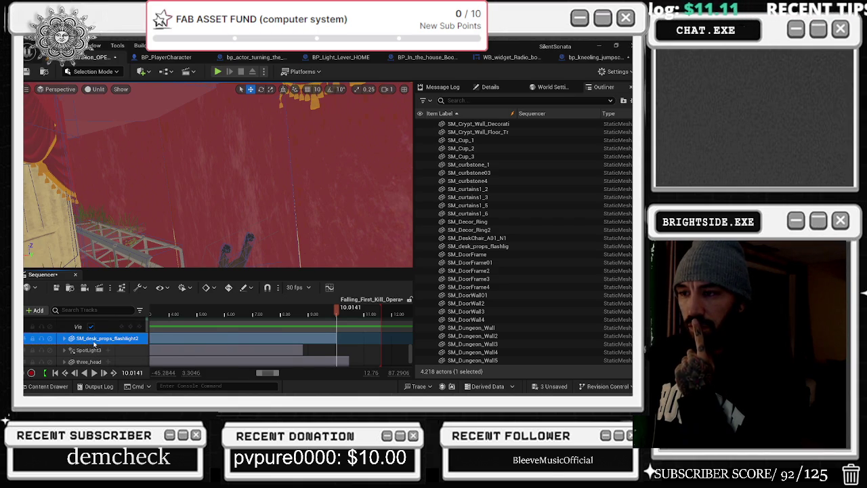
scroll(94, 343, up, 1)
scroll(93, 344, up, 5)
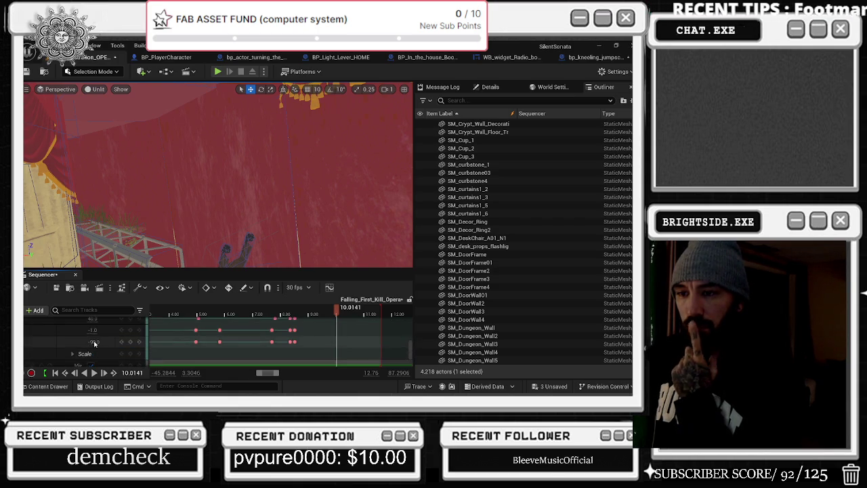
scroll(97, 346, up, 5)
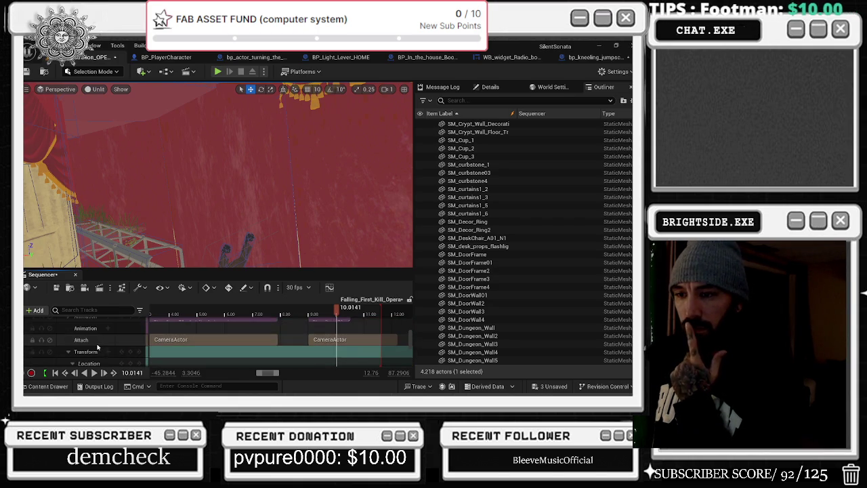
scroll(97, 350, up, 3)
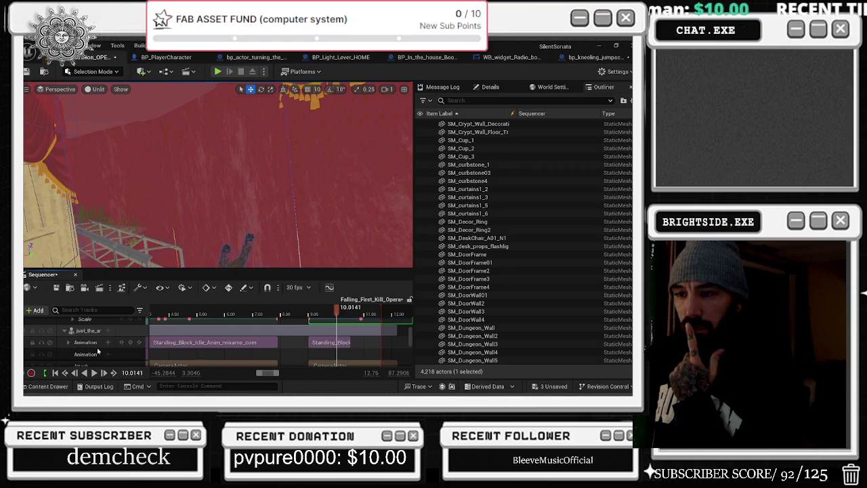
scroll(284, 345, up, 10)
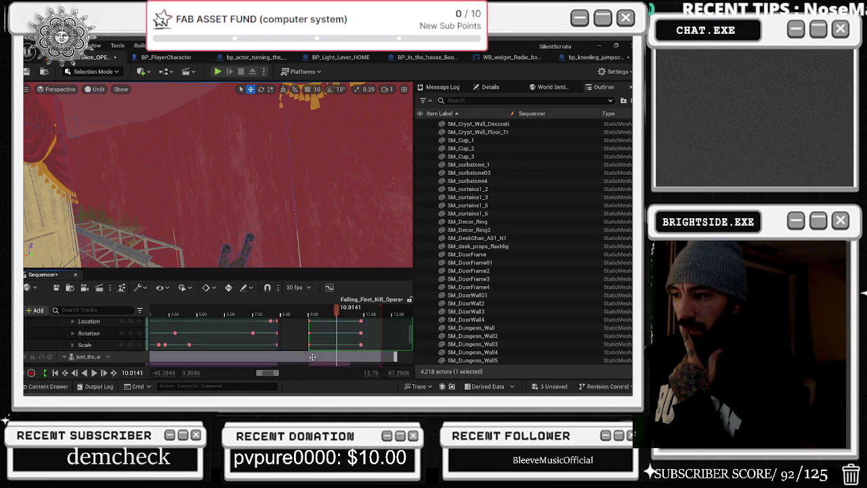
scroll(313, 346, up, 3)
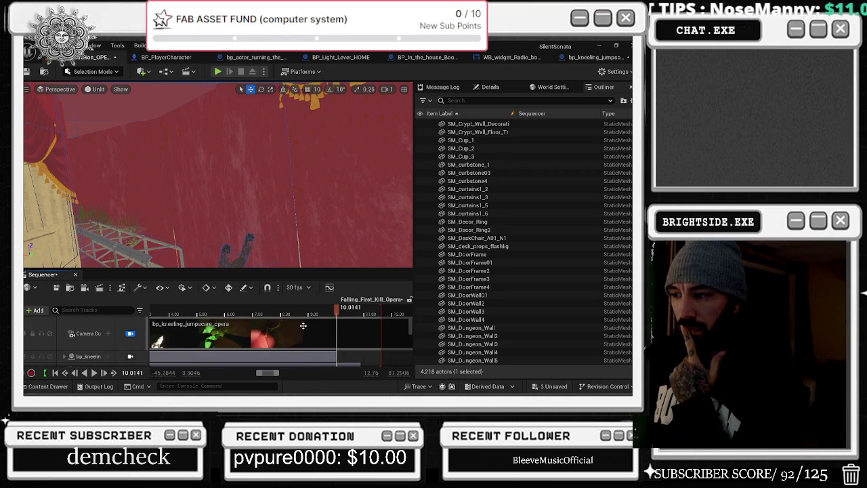
click(348, 309)
drag(347, 309, 335, 311)
scroll(101, 342, down, 1)
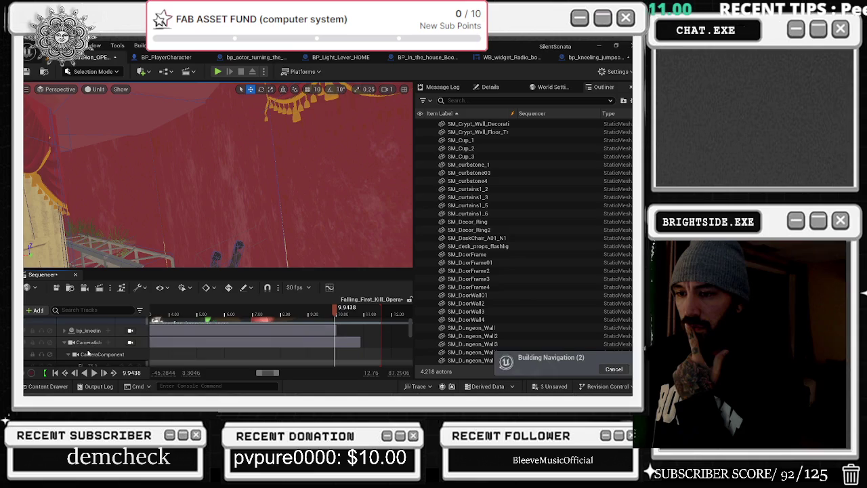
click(90, 341)
scroll(91, 346, down, 2)
scroll(100, 347, down, 1)
scroll(100, 348, up, 3)
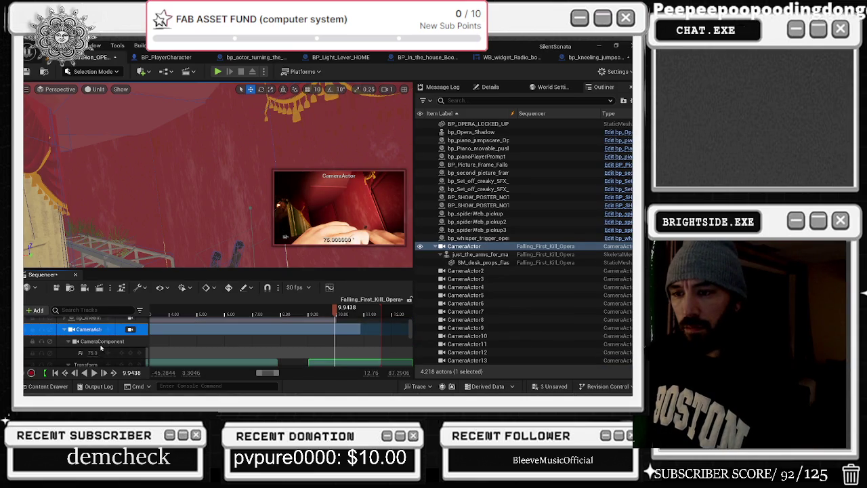
scroll(100, 348, up, 2)
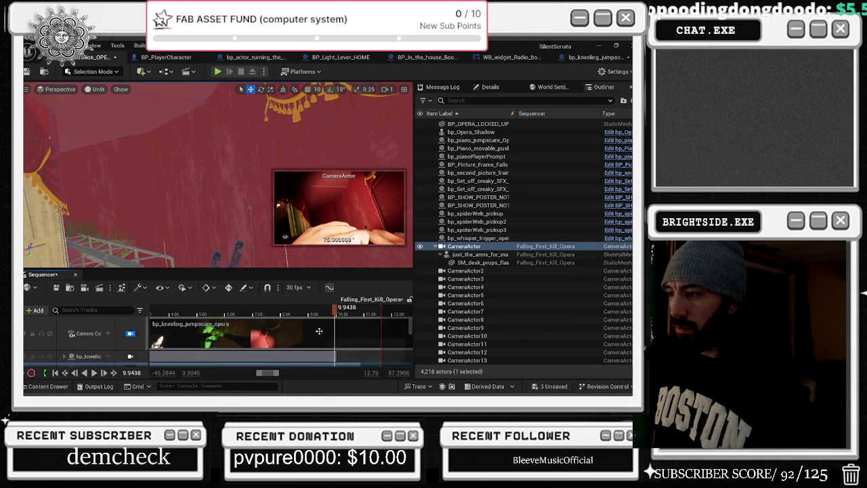
click(335, 325)
scroll(334, 328, down, 2)
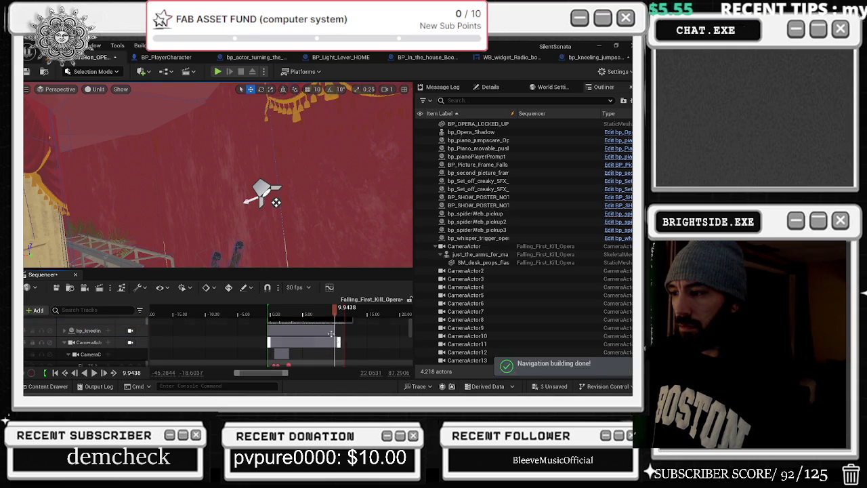
drag(335, 313, 334, 313)
scroll(332, 319, down, 2)
scroll(329, 319, up, 3)
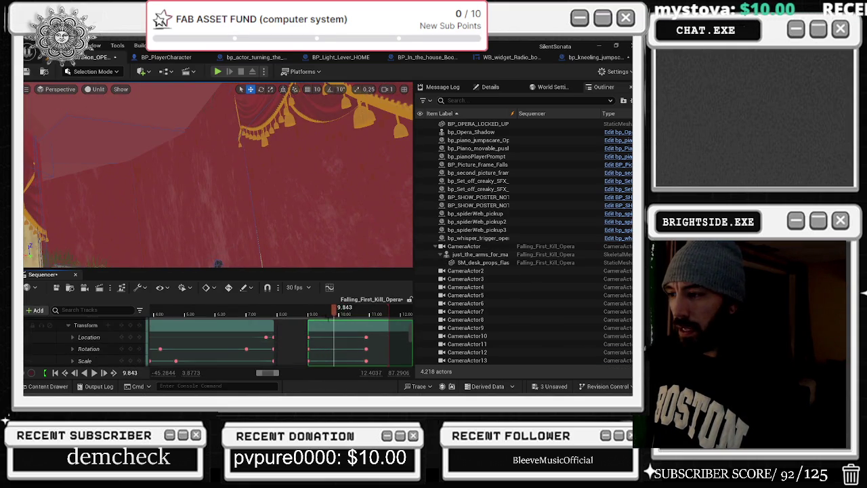
click(344, 313)
drag(345, 313, 335, 313)
scroll(349, 336, down, 3)
scroll(344, 335, down, 3)
click(344, 334)
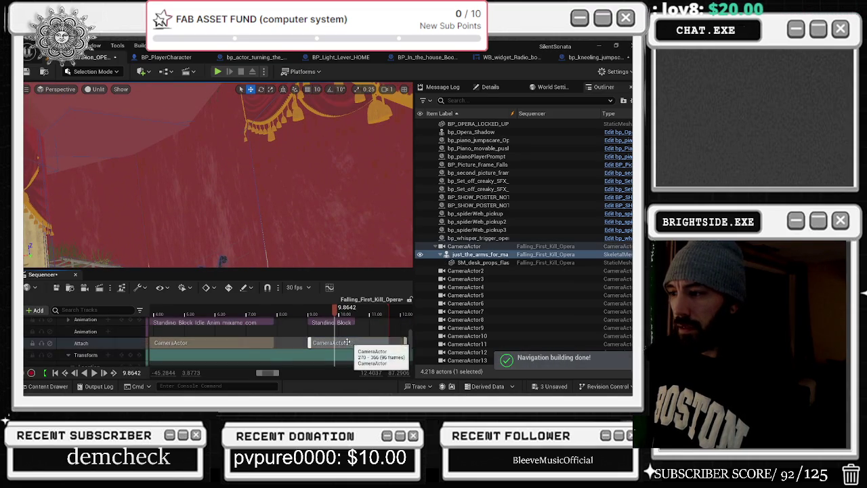
scroll(342, 338, down, 5)
scroll(340, 342, down, 5)
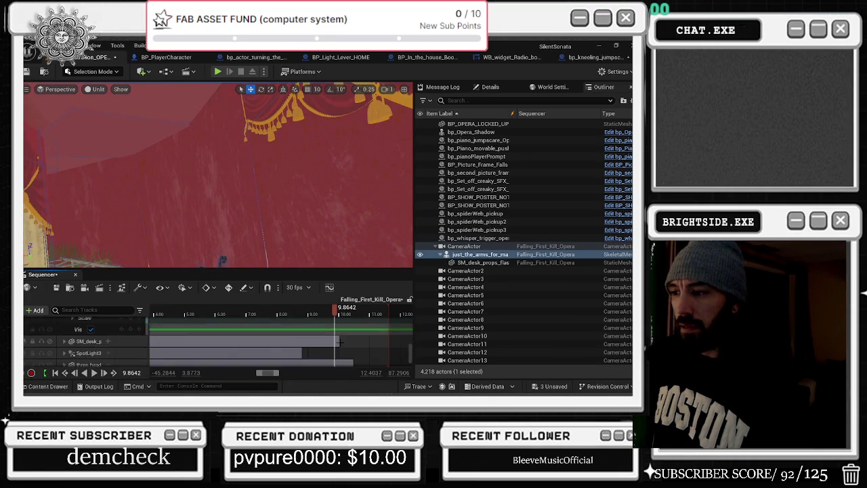
scroll(340, 333, down, 3)
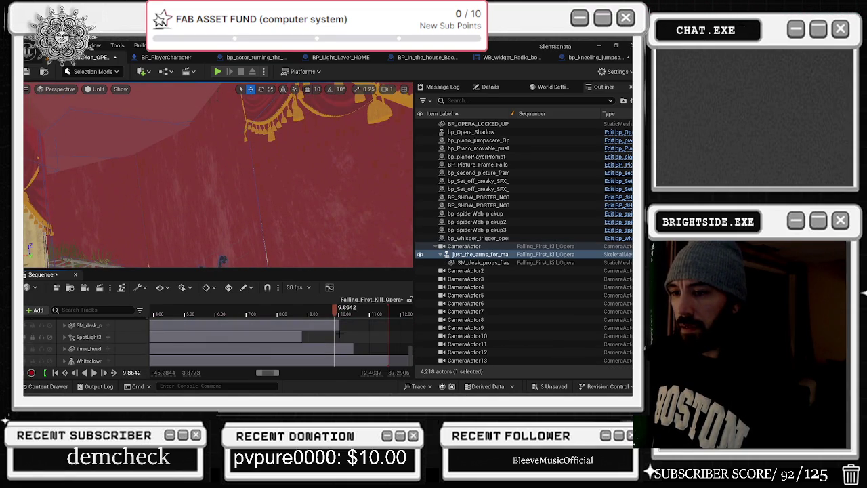
drag(335, 309, 338, 309)
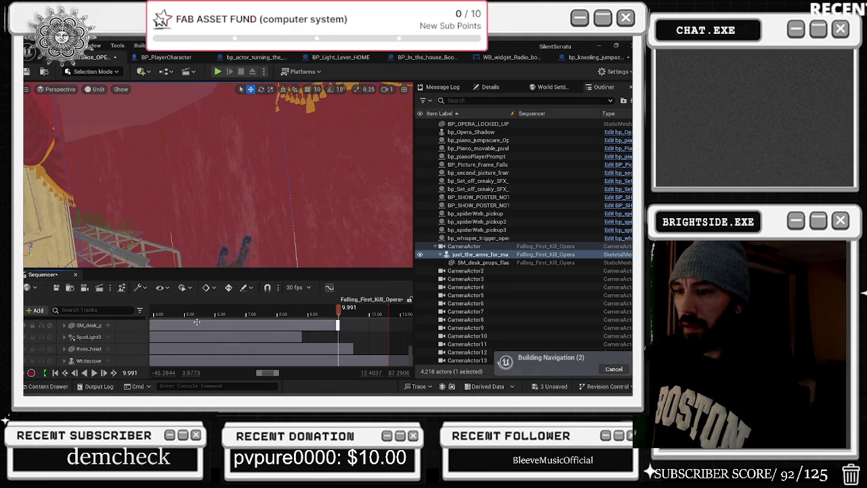
Step: Expand the flashlight's tracks and extend its right-hand Attach section later in time
click(65, 325)
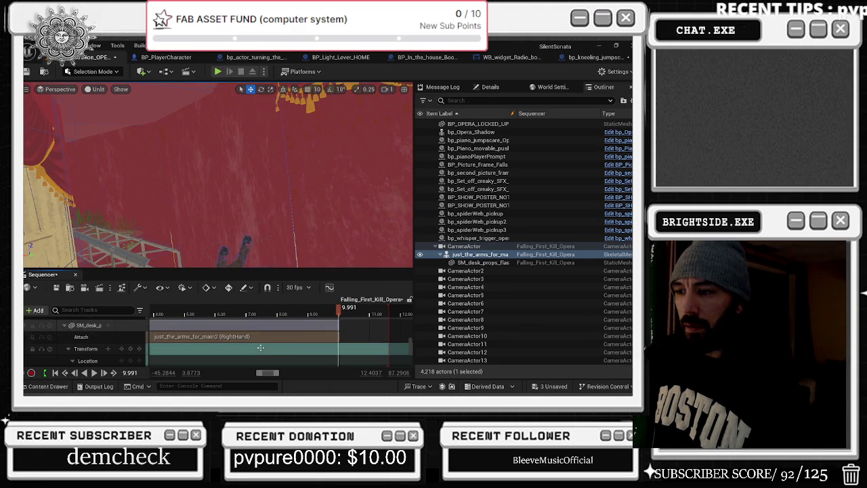
scroll(302, 344, down, 1)
scroll(302, 344, up, 2)
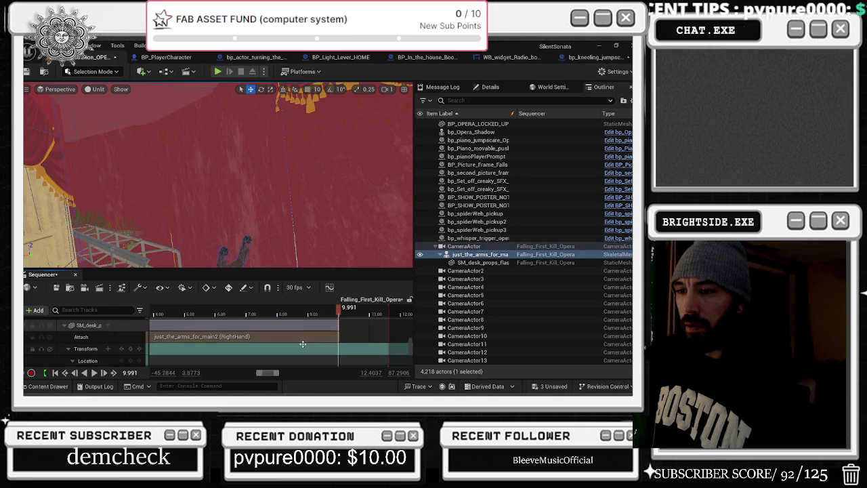
drag(340, 350, 383, 351)
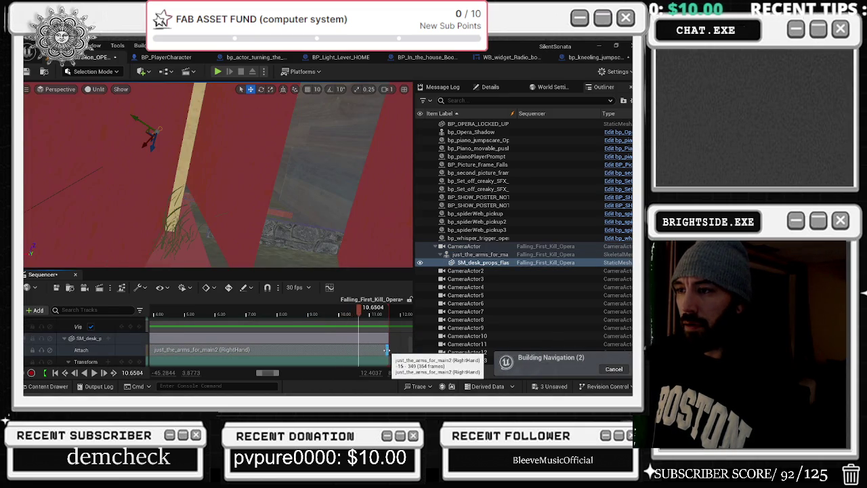
Step: Select the three_head section and scrub to about 10.45 s to check the attachment
scroll(382, 351, down, 4)
scroll(383, 350, down, 3)
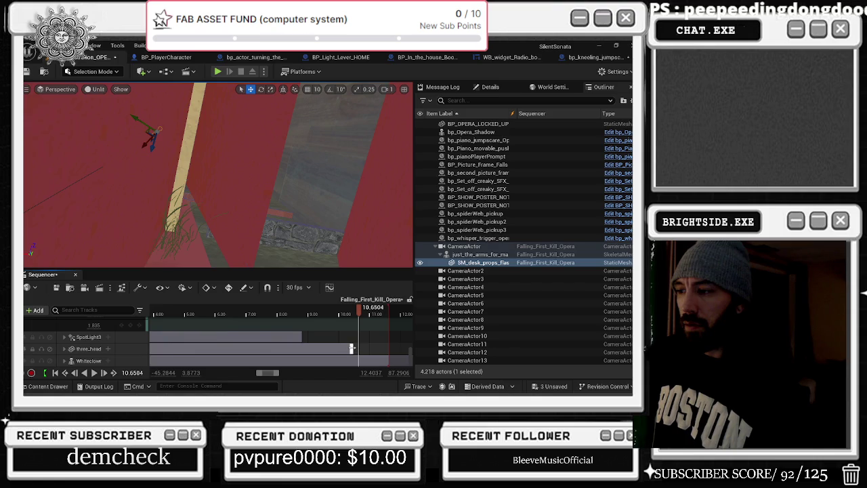
click(352, 348)
click(296, 314)
drag(295, 313, 353, 313)
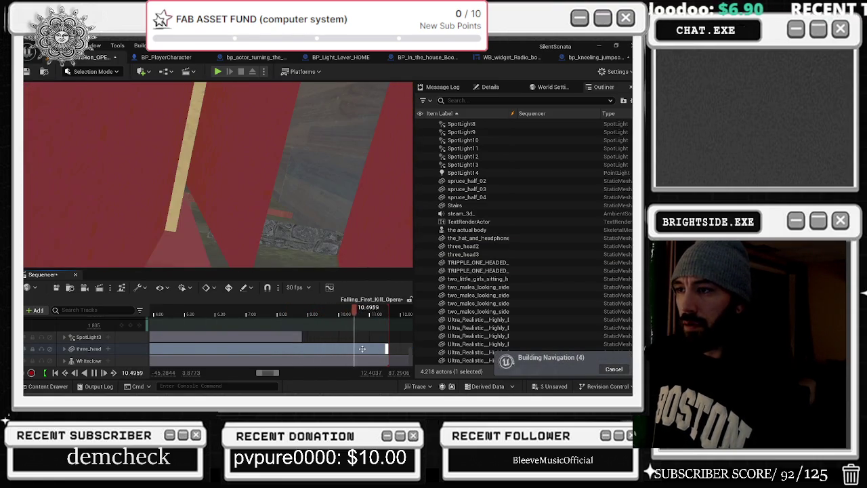
scroll(363, 349, down, 5)
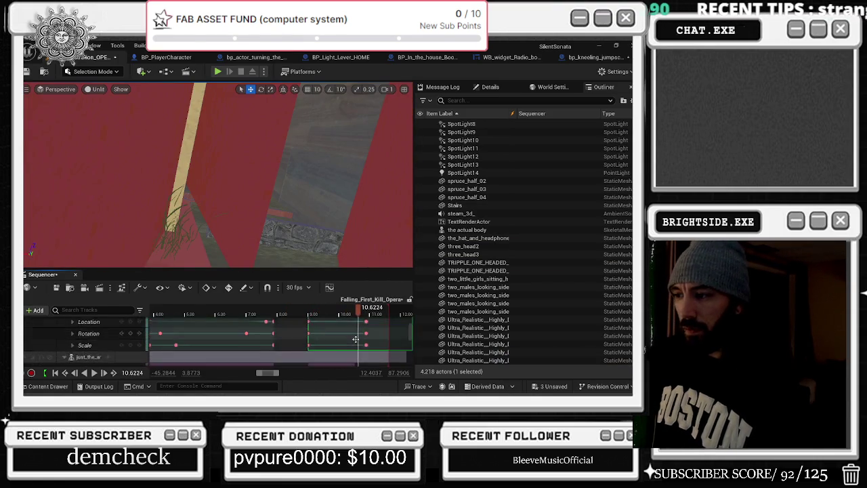
scroll(355, 339, up, 5)
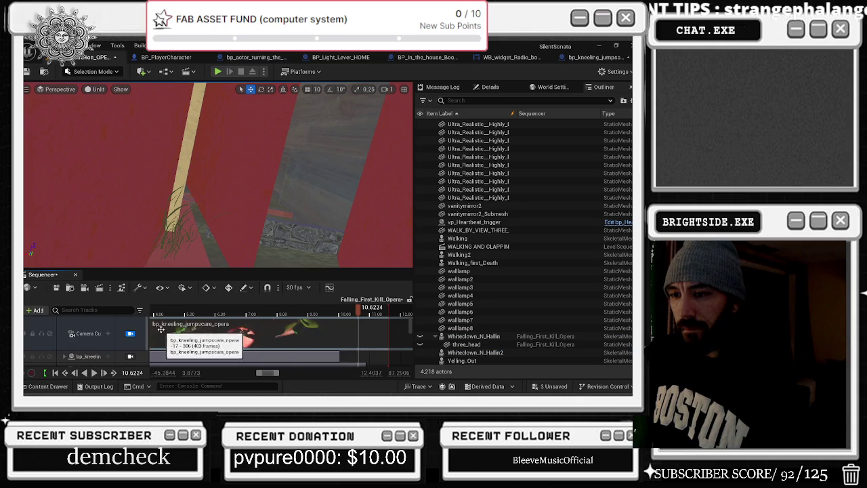
scroll(135, 331, down, 2)
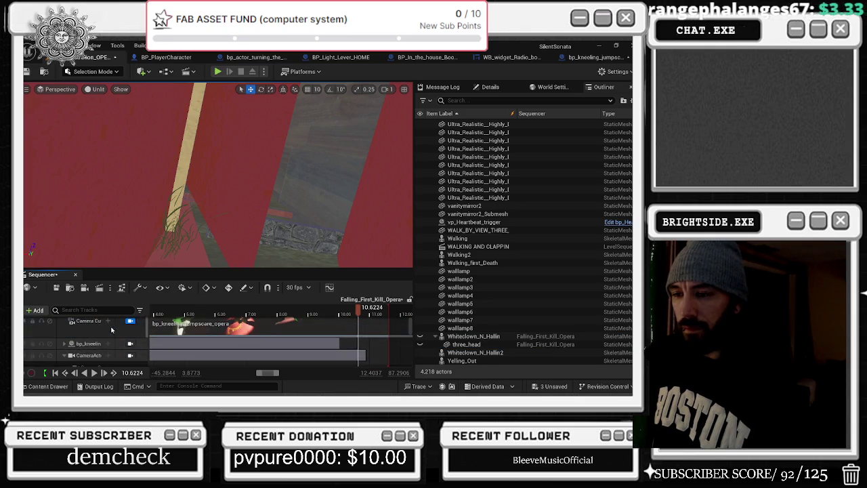
click(95, 355)
Step: Look through the CameraActor and extend its section to end at about 11.6 s
click(130, 355)
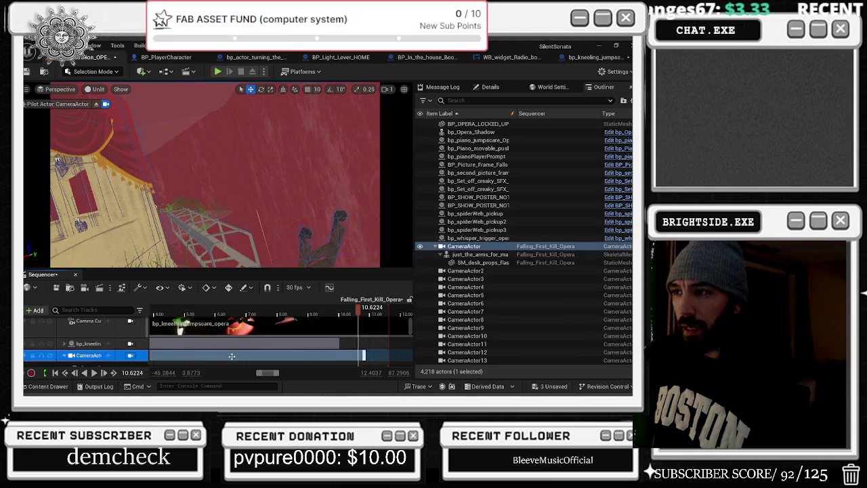
click(349, 316)
drag(349, 317, 366, 322)
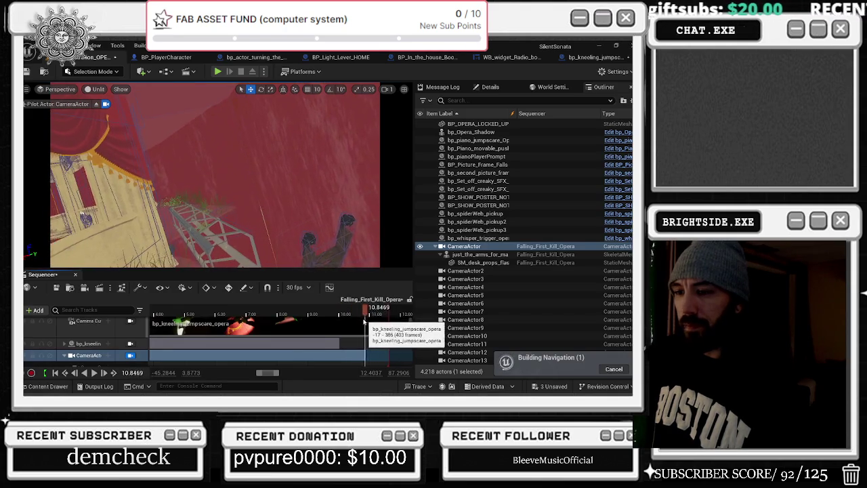
scroll(363, 353, down, 2)
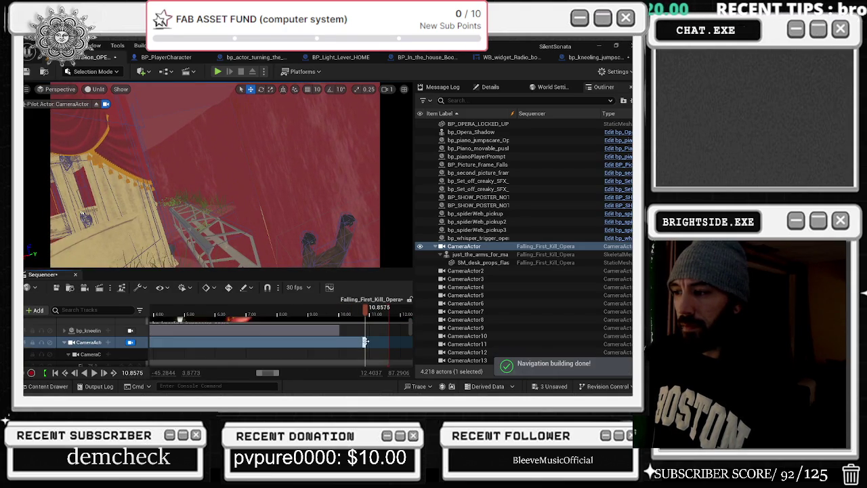
drag(364, 342, 387, 341)
Step: Extend the bp_kneeling_jumpscare_opera section to end at about 11.67 s
click(339, 315)
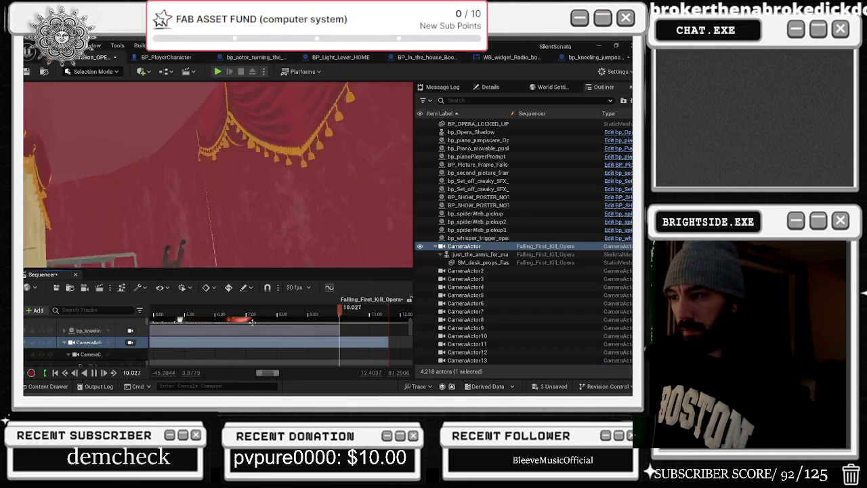
click(359, 314)
drag(337, 330, 387, 332)
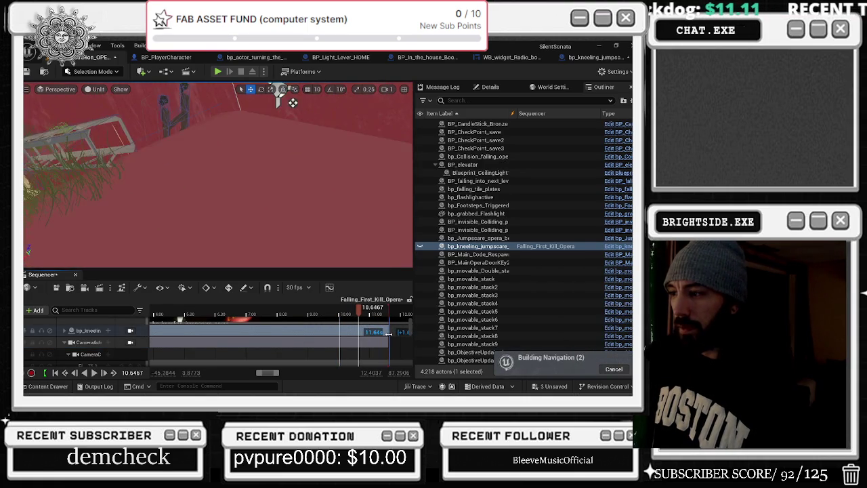
mouse_move(324, 318)
mouse_down()
mouse_move(264, 314)
mouse_move(308, 314)
mouse_up()
Step: Preview the extended cut from about 9 s, then return the playhead to about 9.4 s
key(space)
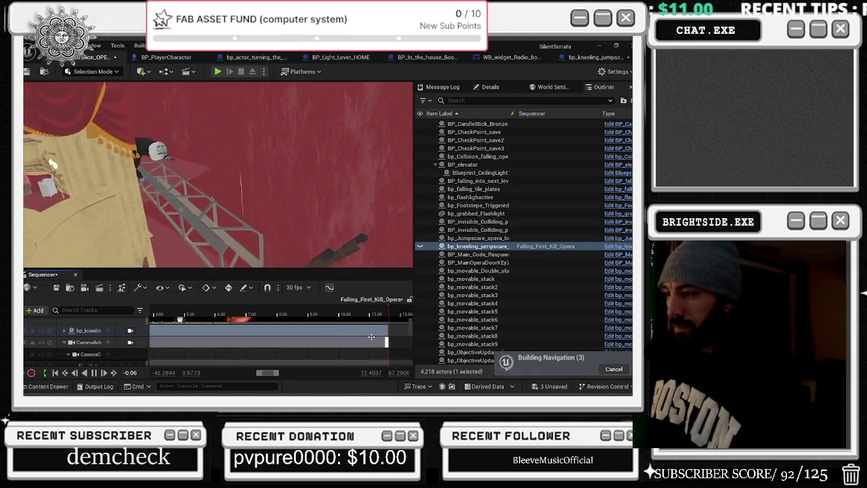
click(344, 315)
drag(344, 314, 320, 312)
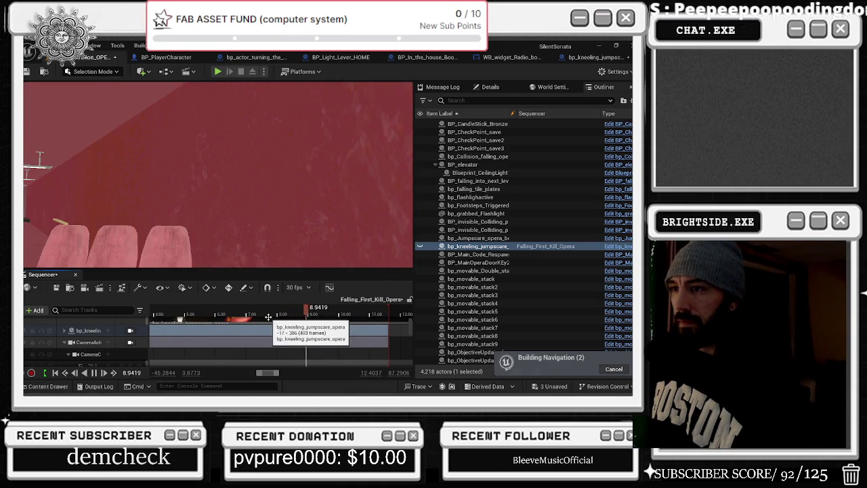
scroll(296, 335, up, 2)
scroll(296, 335, down, 2)
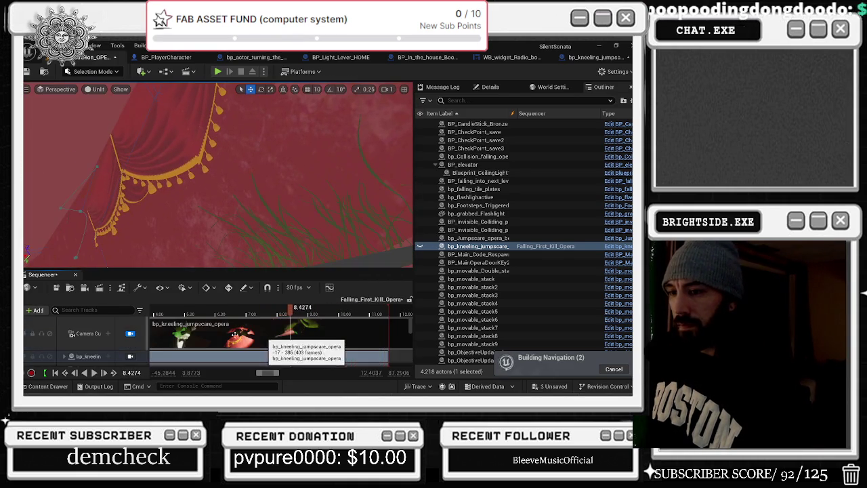
click(36, 289)
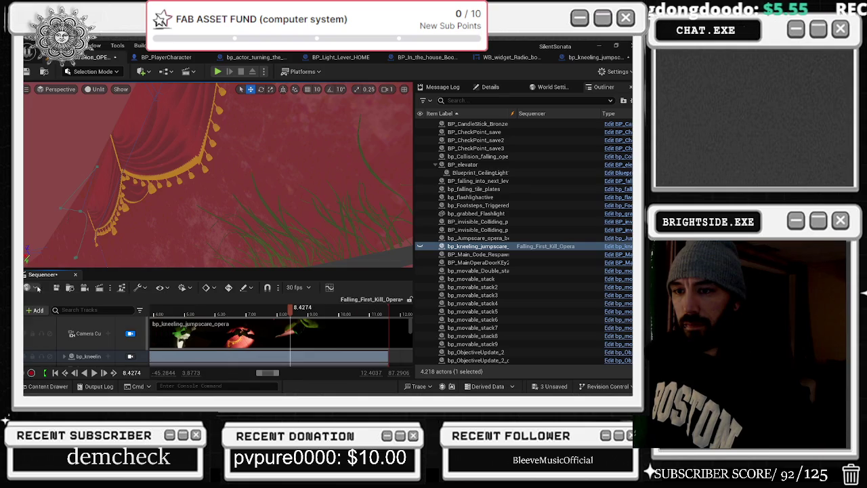
click(38, 310)
Step: Search 'fade' in the add-track menu to add a Fade Track, then scrub back to about 7.7 s
mouse_move(88, 171)
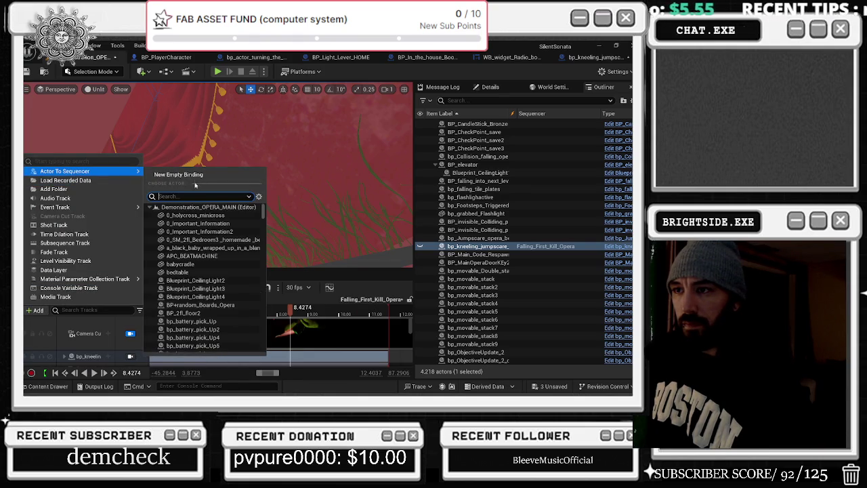
text(fade)
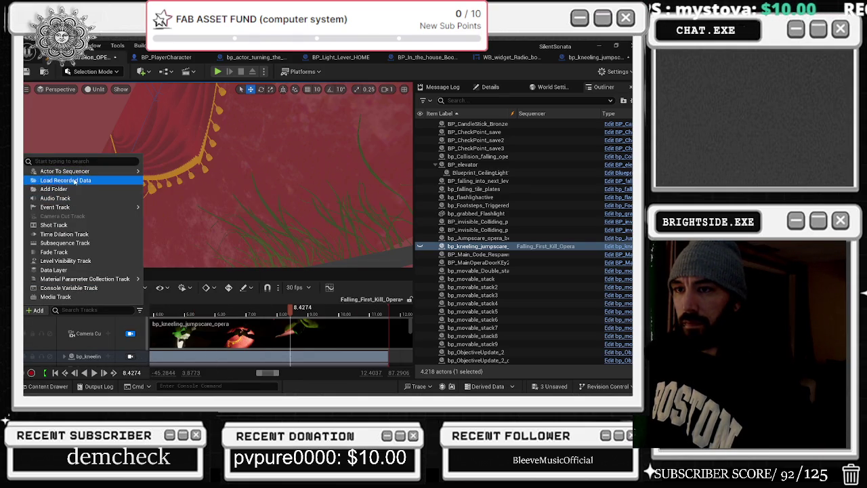
mouse_move(60, 207)
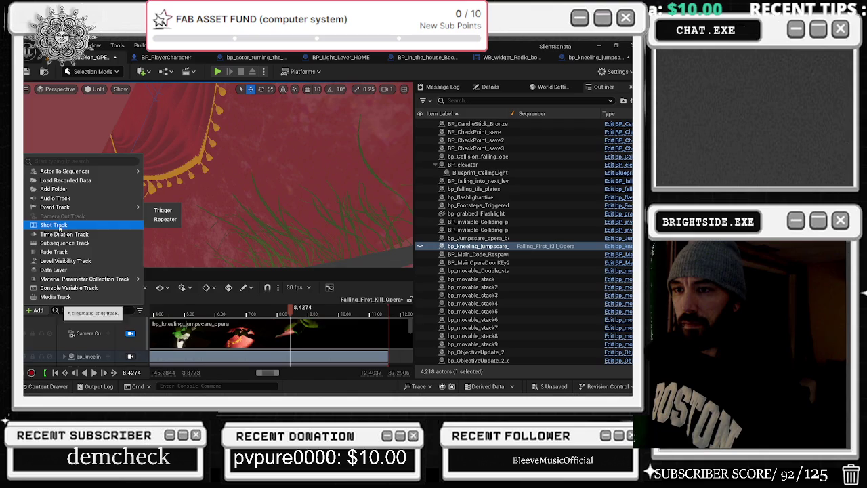
click(54, 252)
drag(303, 315, 270, 315)
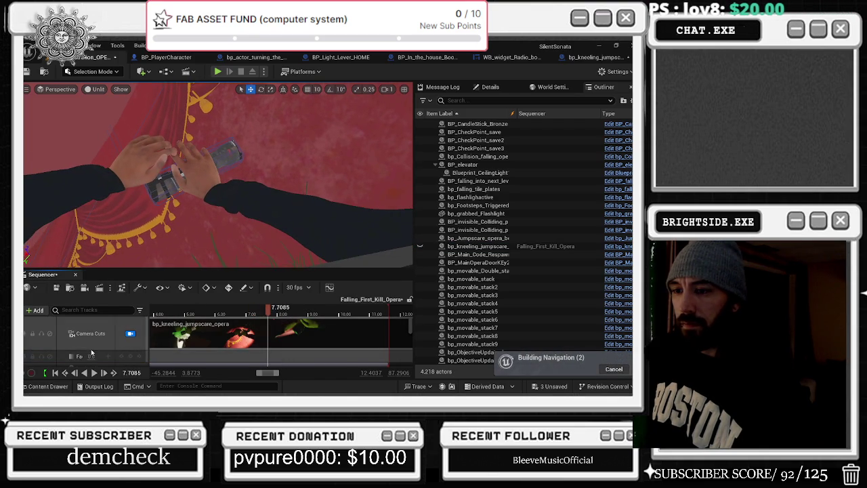
scroll(91, 356, down, 2)
Step: Edit the Fade section so Fade Color and Color Tint are full white (FFFFFFFF)
click(72, 331)
right_click(66, 338)
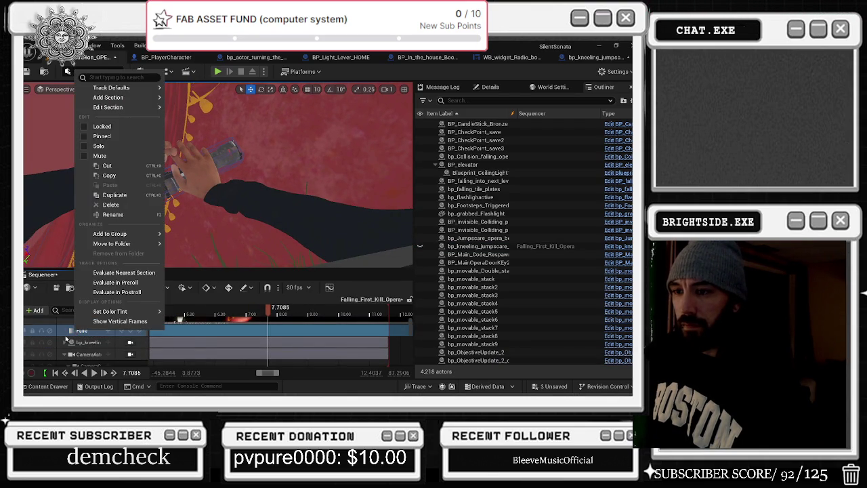
mouse_move(110, 88)
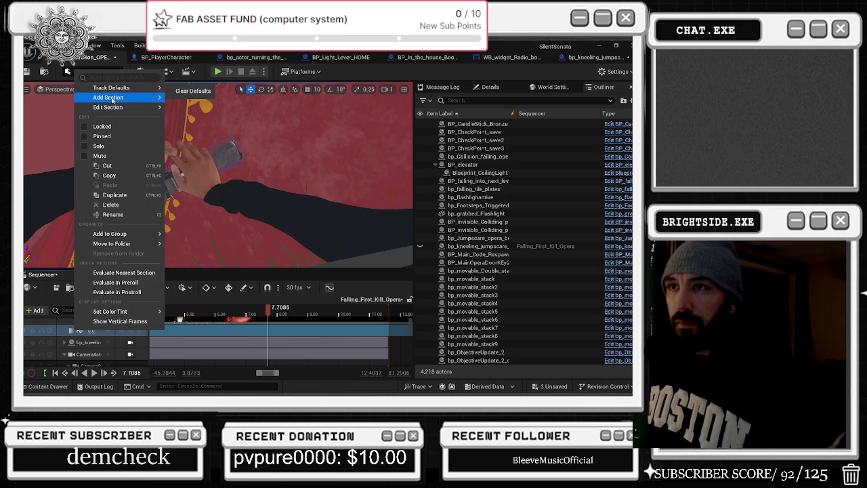
mouse_move(117, 107)
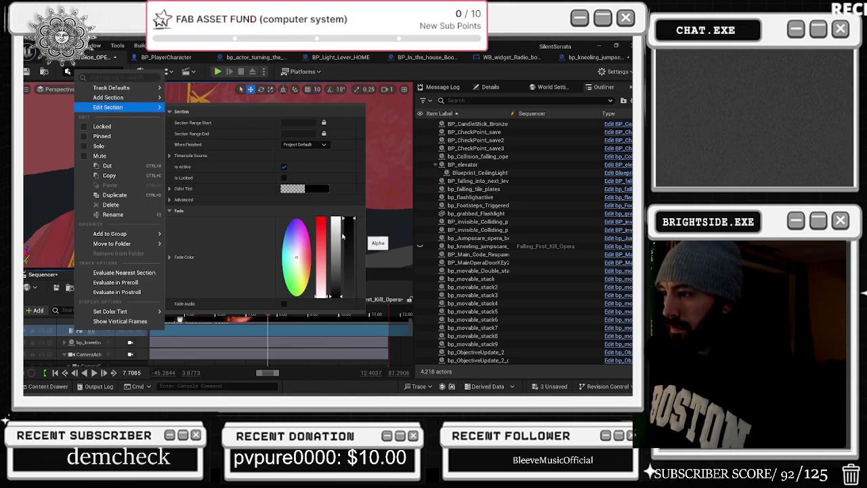
drag(340, 287, 346, 184)
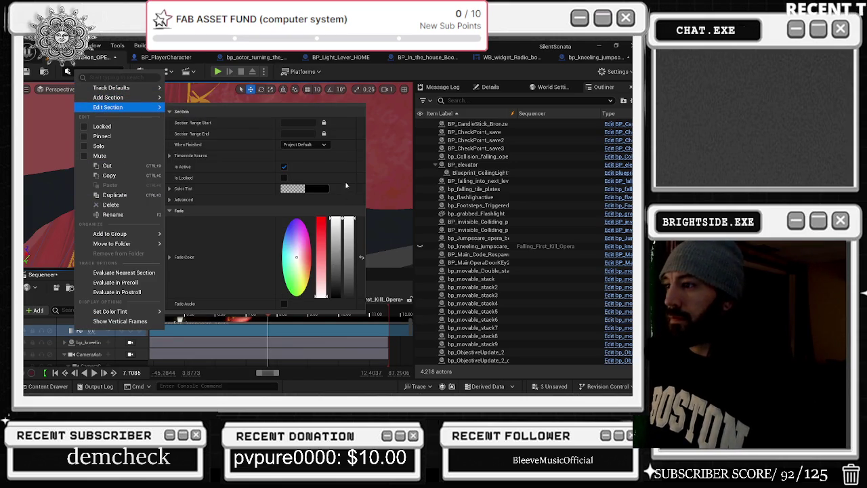
click(297, 192)
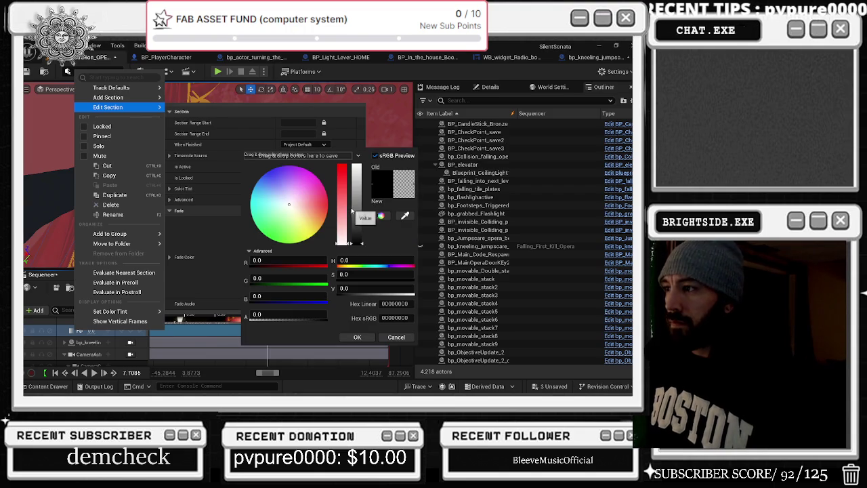
drag(351, 211, 347, 175)
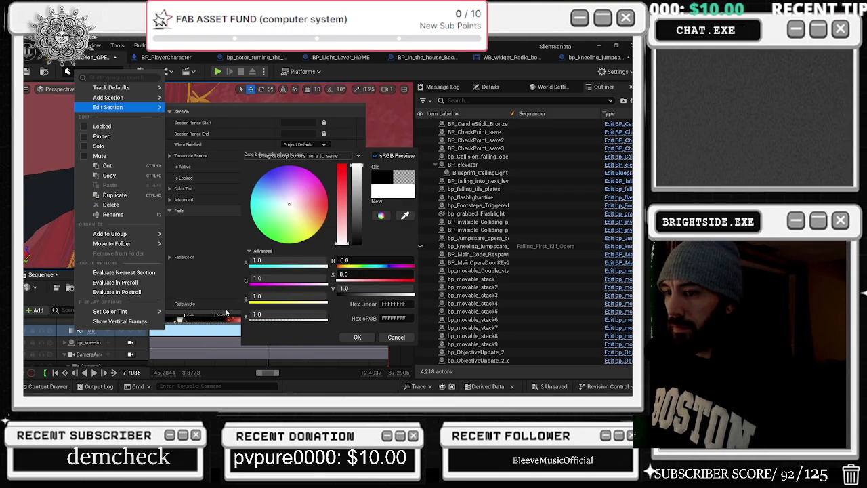
click(359, 338)
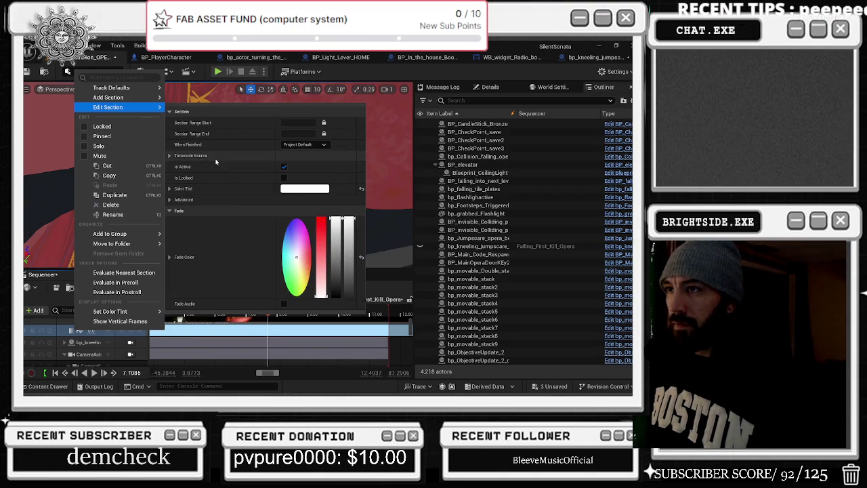
mouse_move(268, 312)
mouse_down()
mouse_move(220, 312)
mouse_move(262, 309)
mouse_move(227, 311)
mouse_move(235, 312)
mouse_up()
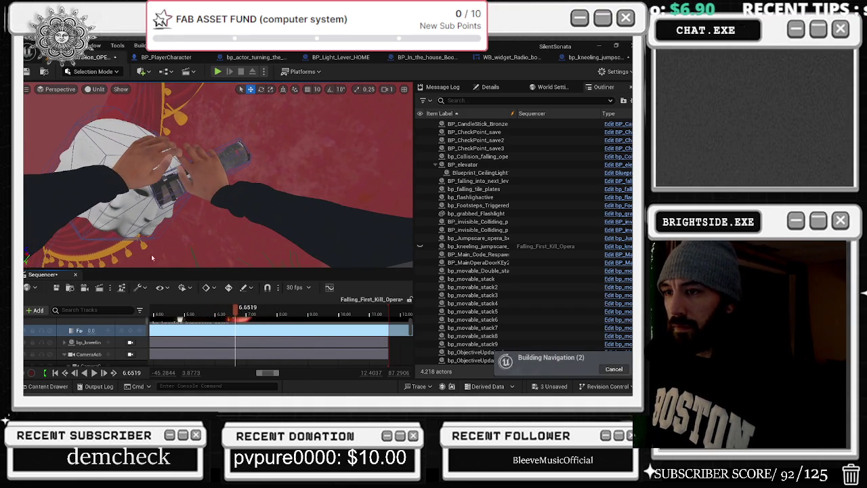
Step: Select the clown head, expand its three_head tracks and move the Visibility key earlier
click(114, 214)
click(65, 348)
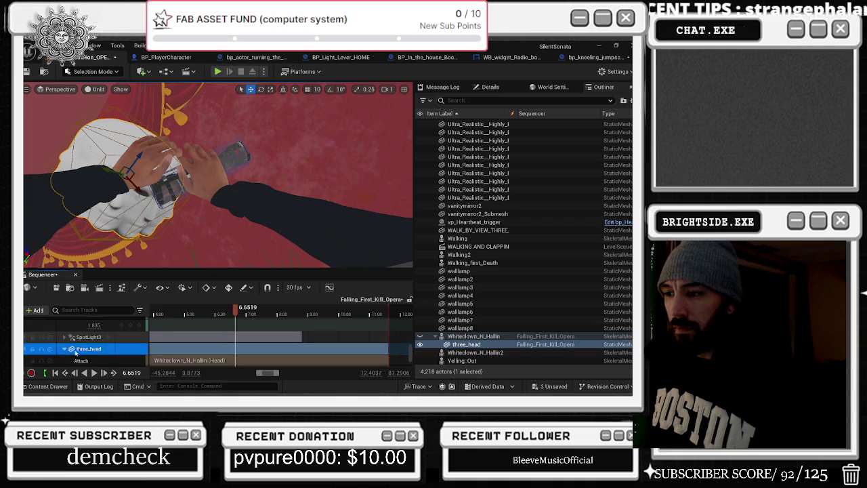
drag(235, 311, 227, 313)
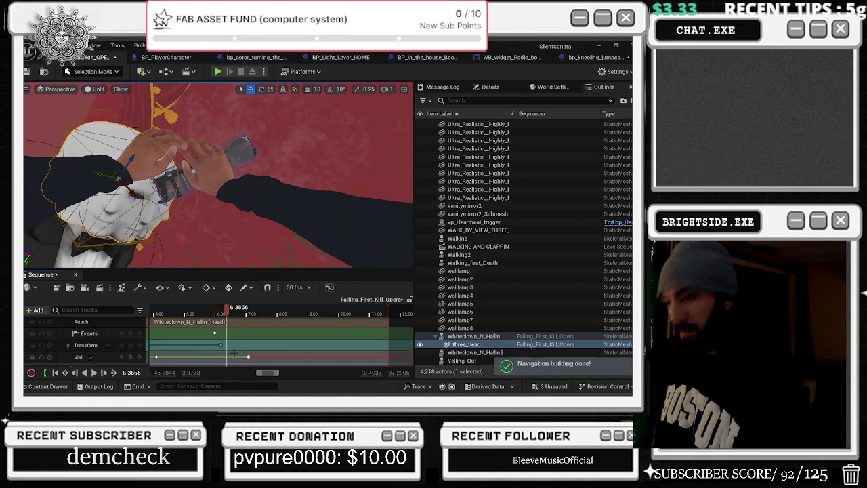
key(Right)
key(Left)
key(Left)
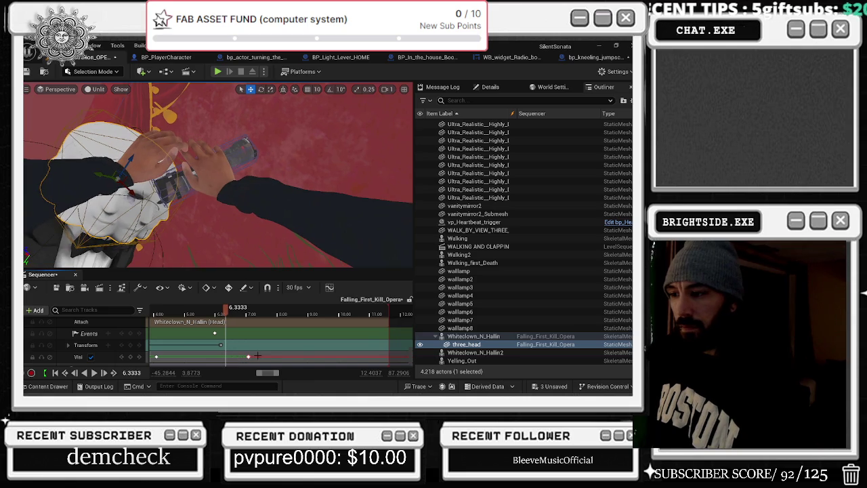
drag(251, 356, 236, 356)
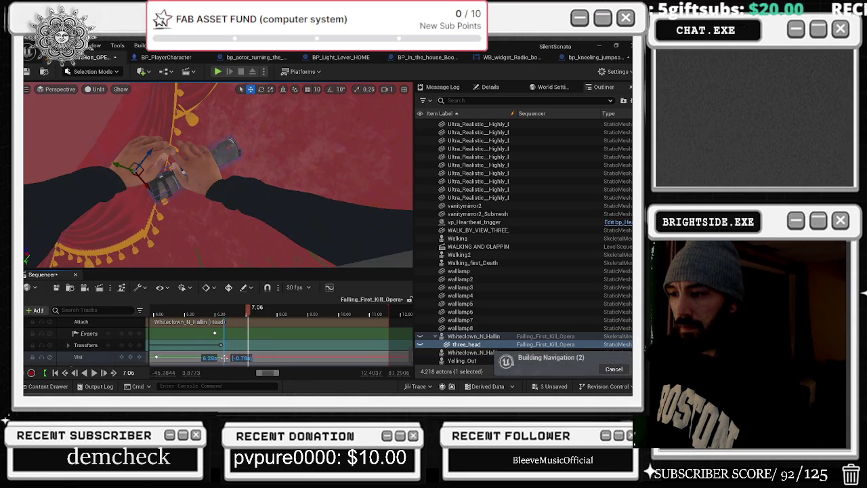
Step: Settle the Visibility key at about 6.42 s and trim the section end to about 6.66 s
drag(222, 310, 229, 315)
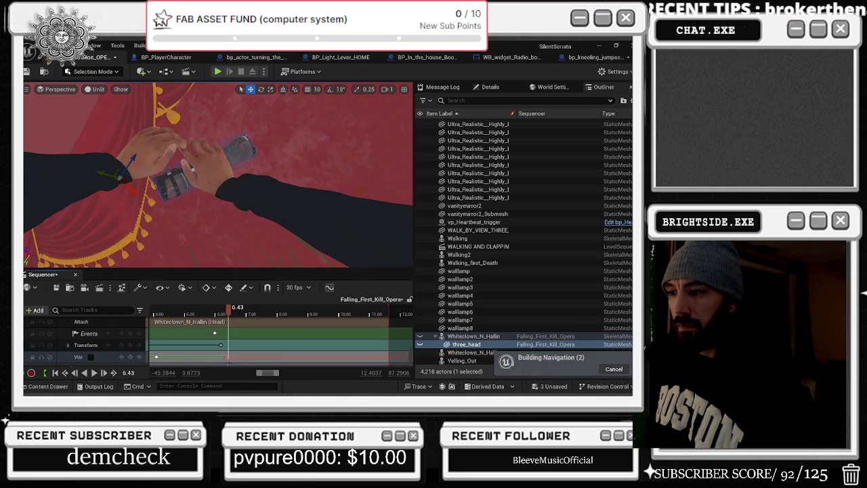
scroll(224, 358, up, 5)
drag(194, 357, 201, 357)
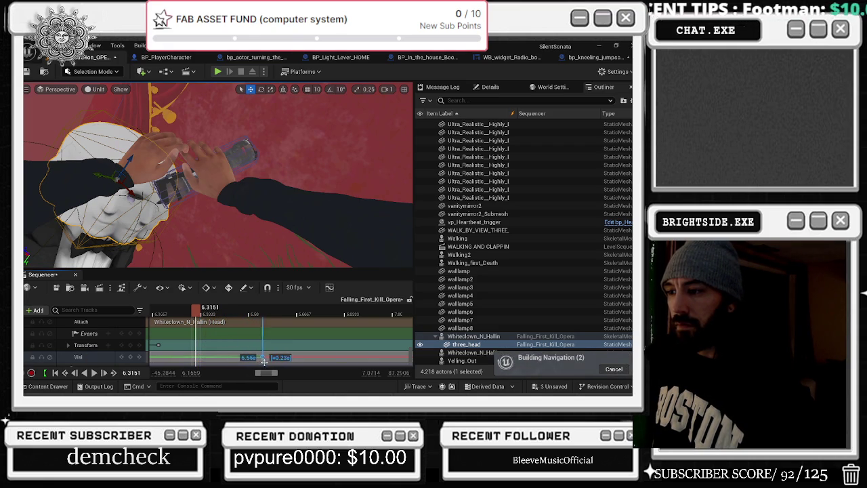
mouse_move(323, 350)
mouse_down()
mouse_move(355, 352)
mouse_move(283, 353)
mouse_up()
mouse_move(216, 312)
mouse_down()
mouse_move(234, 313)
mouse_move(210, 317)
mouse_move(221, 318)
mouse_up()
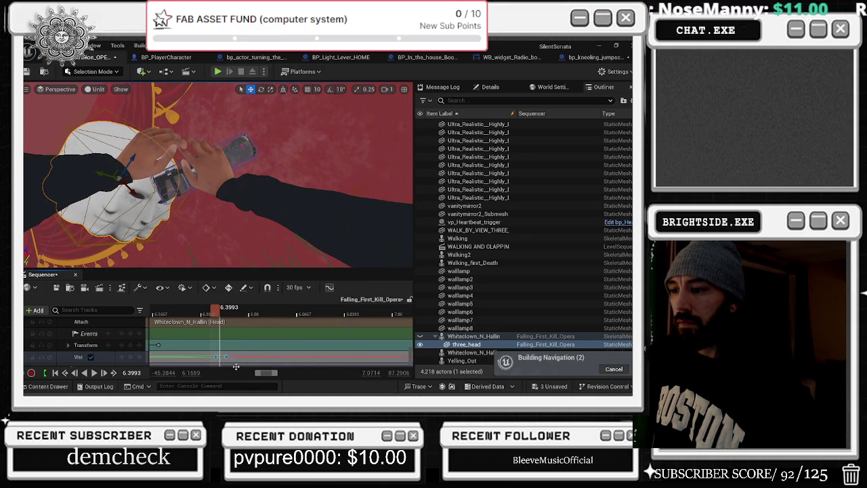
drag(226, 357, 227, 356)
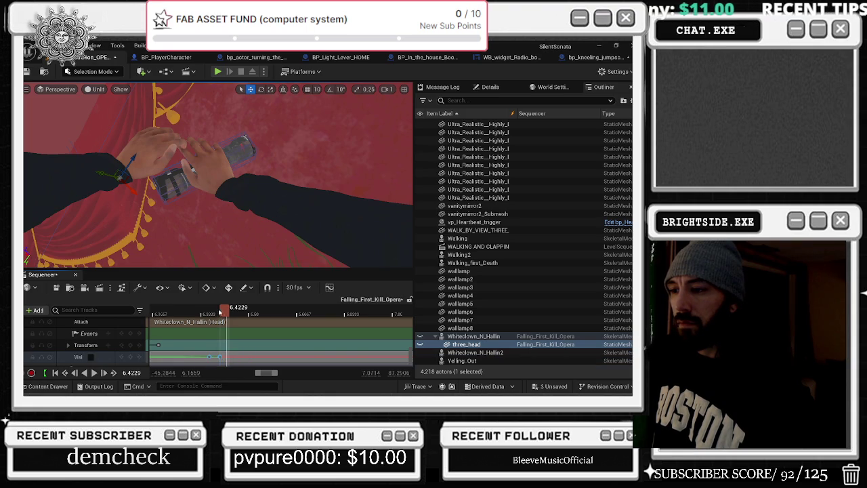
Step: Scrub and play back from about 4.7 s to confirm the head disappears on cue
drag(221, 312, 367, 311)
scroll(259, 336, down, 3)
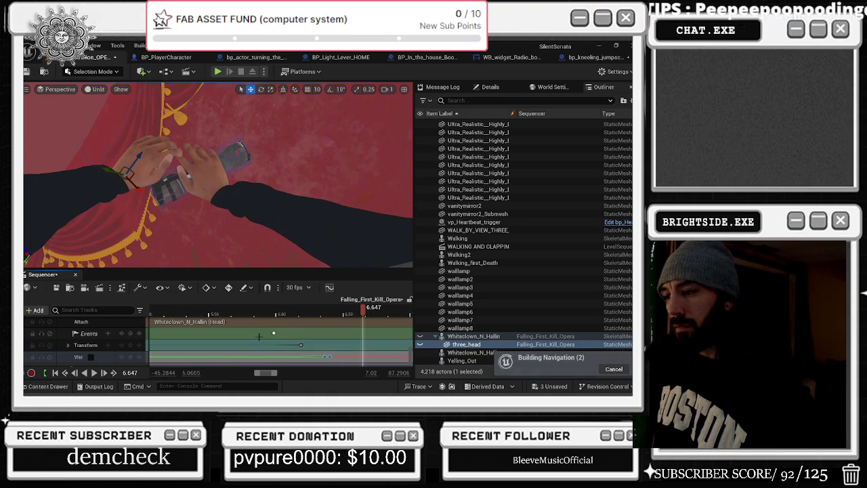
mouse_move(284, 313)
mouse_down()
mouse_move(203, 312)
mouse_move(242, 313)
mouse_up()
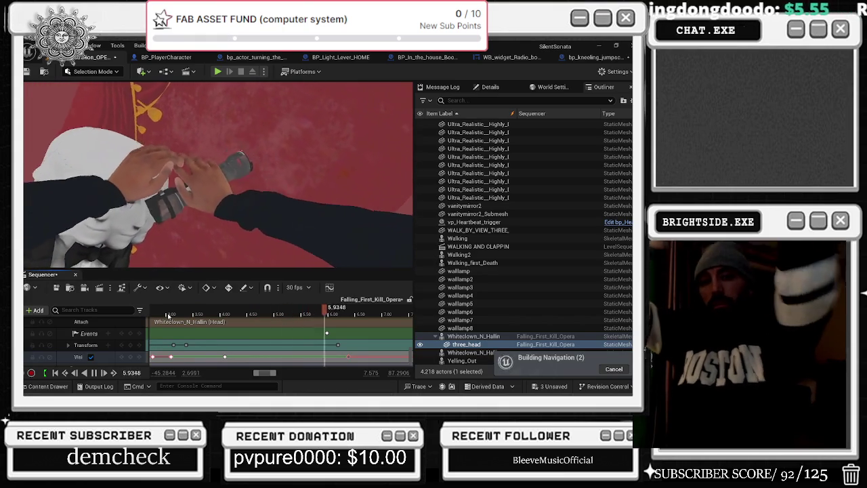
click(168, 314)
scroll(168, 314, down, 4)
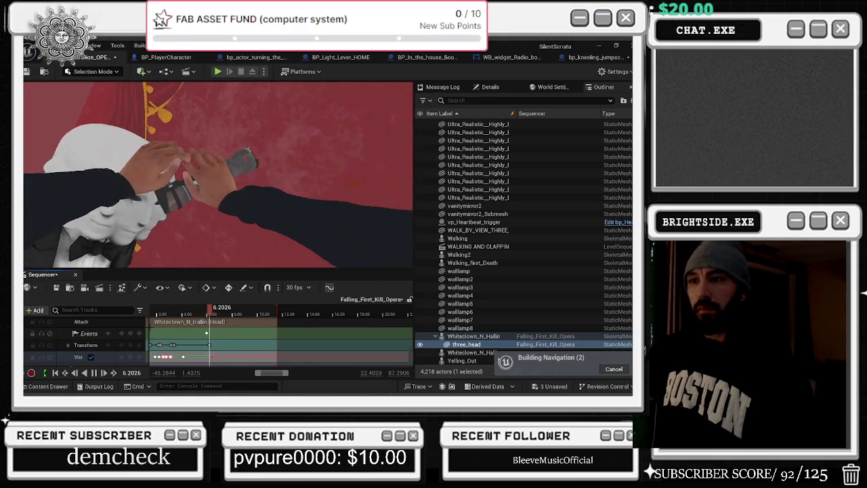
click(263, 313)
drag(263, 313, 221, 313)
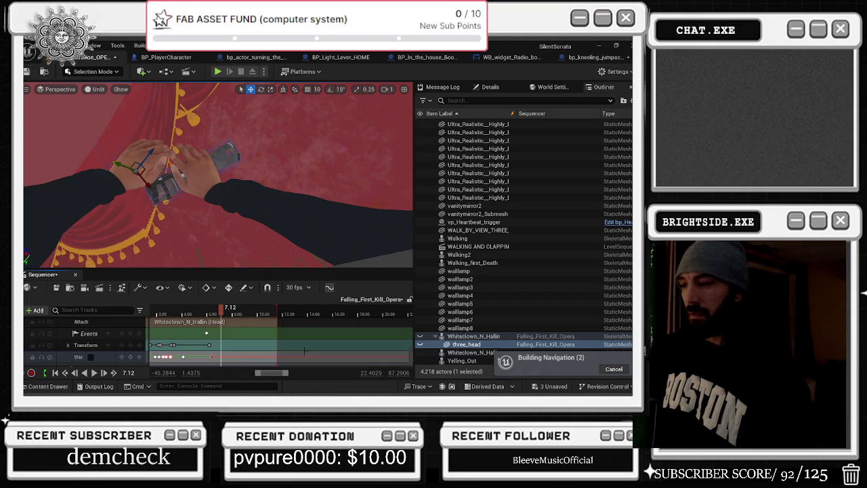
scroll(280, 349, down, 3)
scroll(279, 349, up, 2)
scroll(411, 344, up, 5)
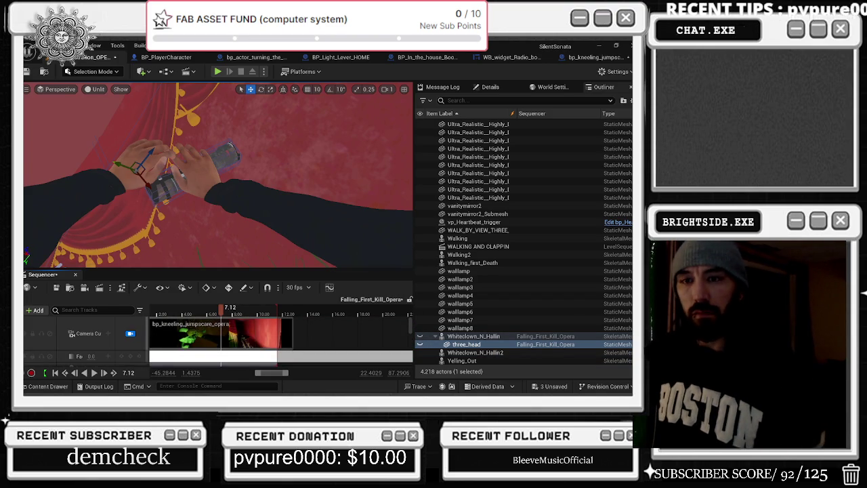
click(169, 173)
key(space)
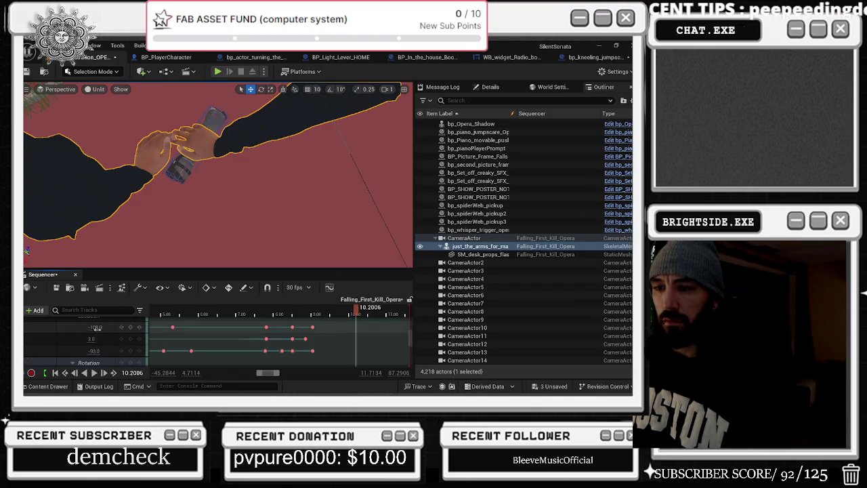
mouse_move(92, 339)
mouse_down()
mouse_move(83, 339)
mouse_move(94, 350)
mouse_move(85, 350)
mouse_move(91, 327)
mouse_move(103, 327)
mouse_up()
mouse_move(348, 316)
mouse_down()
mouse_move(230, 315)
mouse_move(262, 313)
mouse_up()
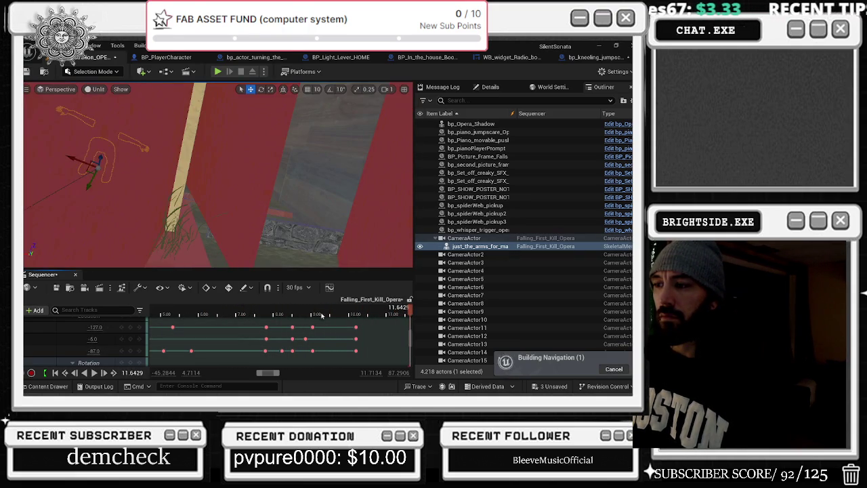
drag(370, 316, 282, 315)
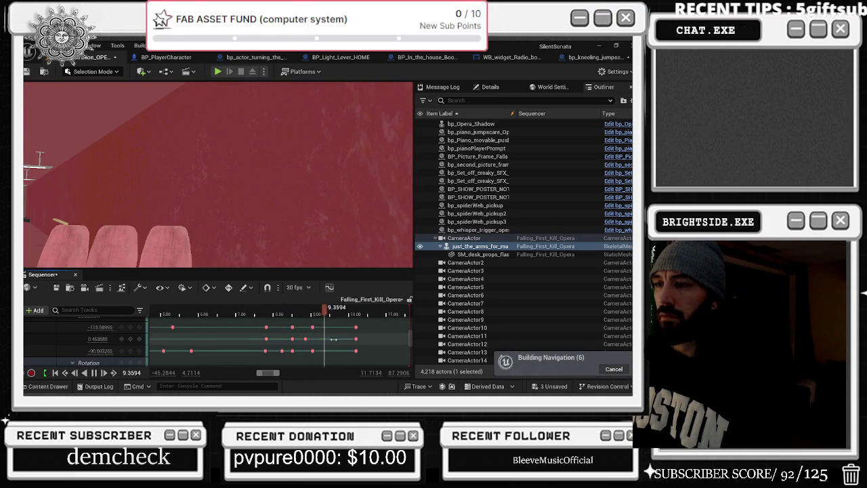
click(368, 349)
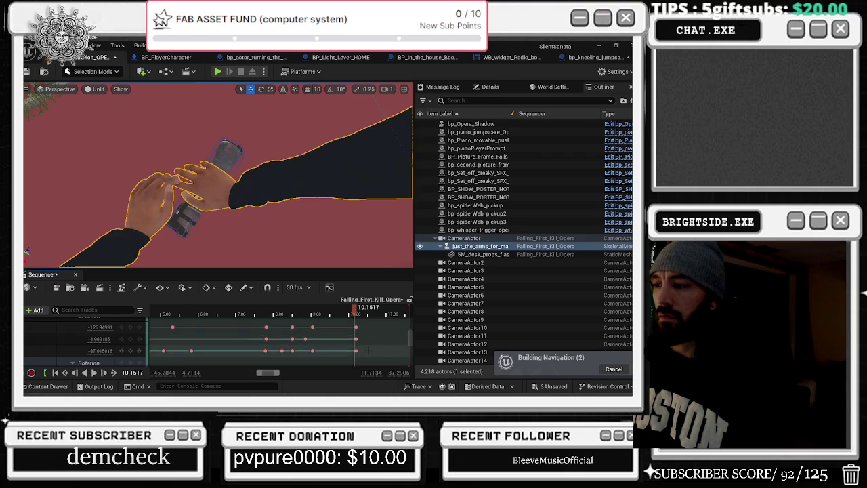
click(356, 350)
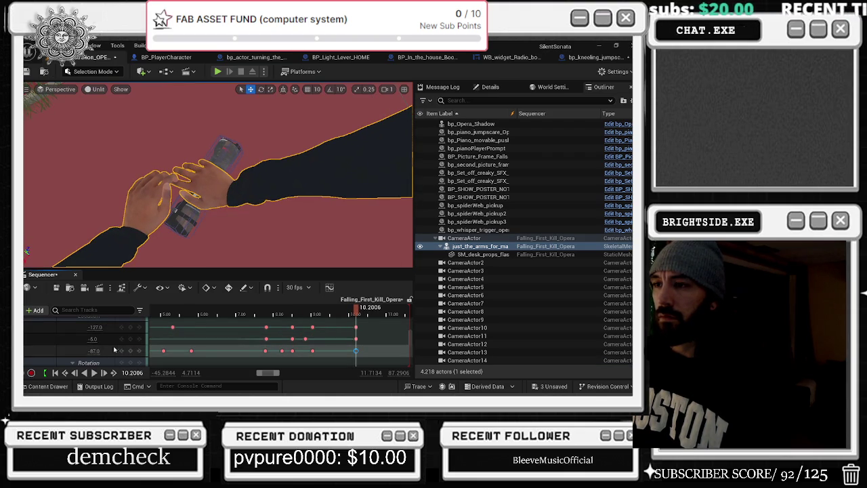
click(340, 314)
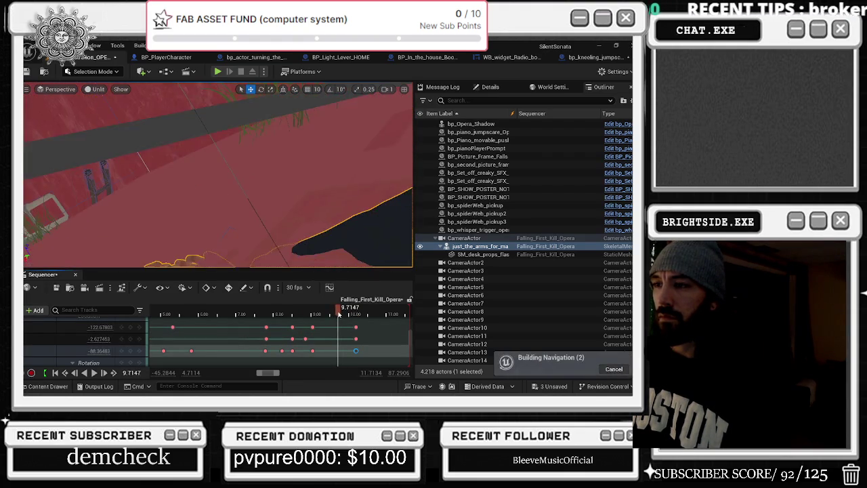
scroll(87, 343, up, 3)
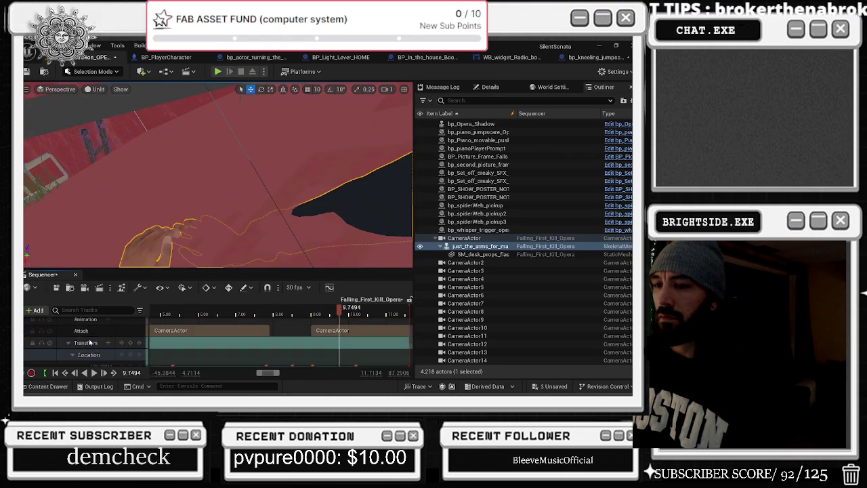
click(69, 344)
scroll(82, 344, up, 1)
click(68, 329)
click(87, 352)
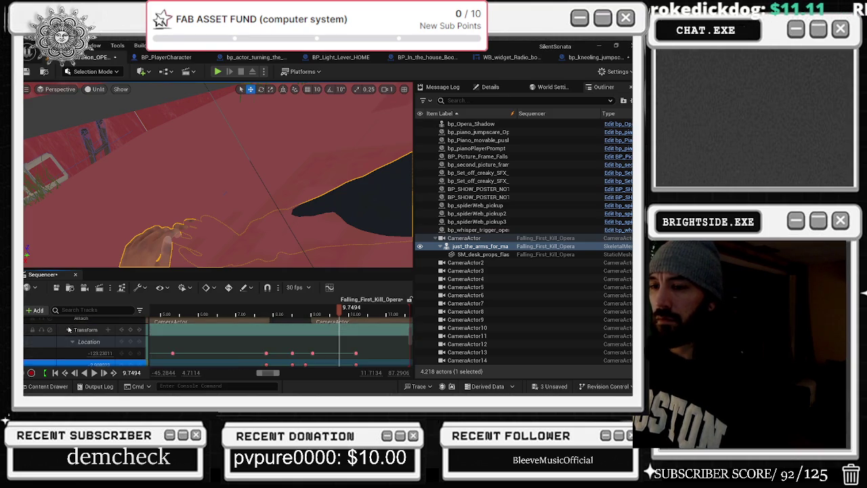
click(90, 342)
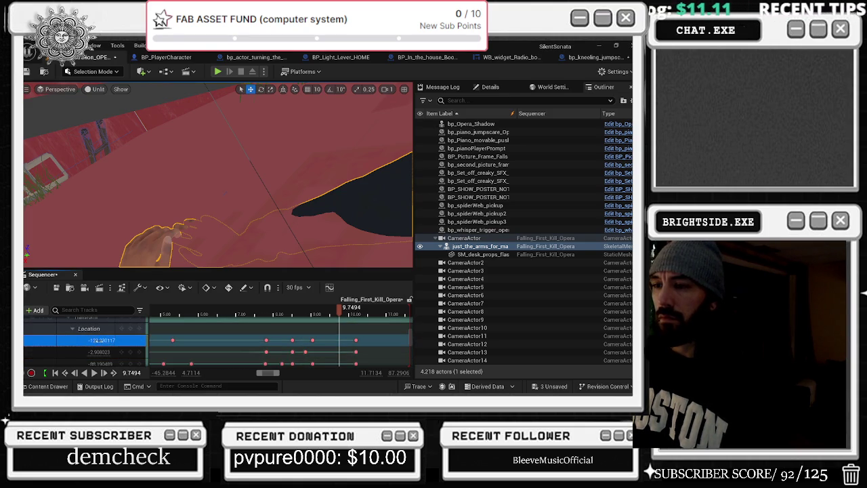
scroll(95, 340, down, 1)
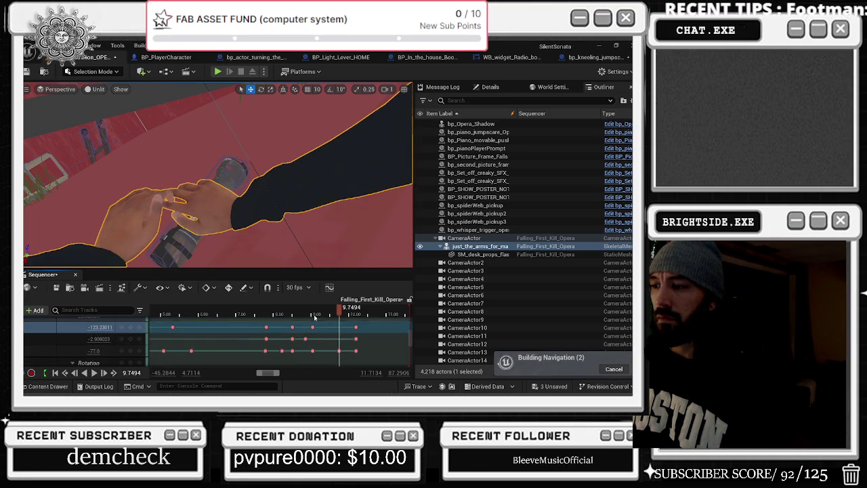
key(space)
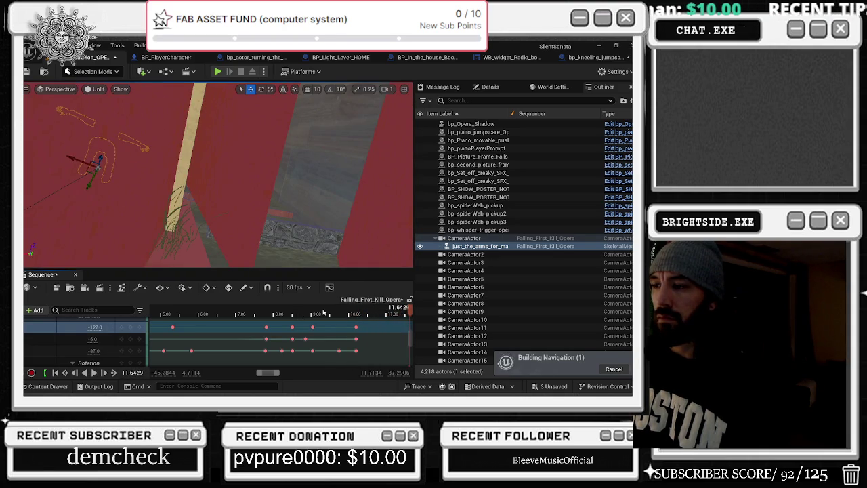
scroll(301, 309, down, 5)
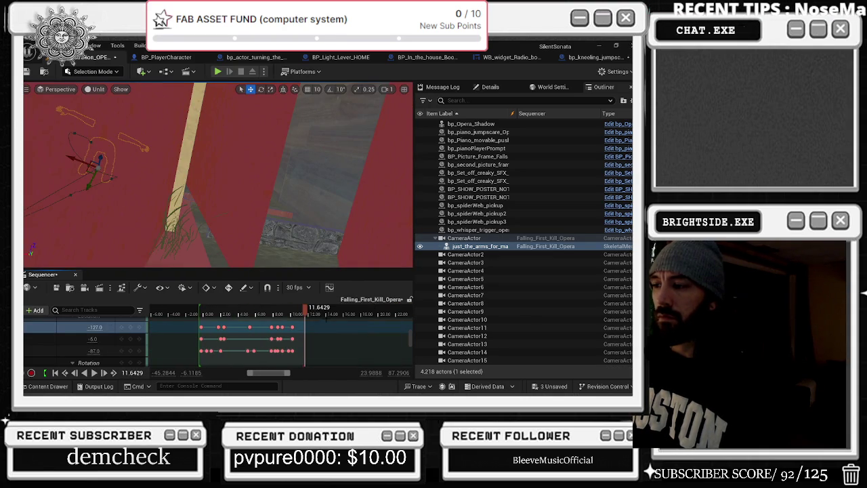
drag(309, 312, 296, 311)
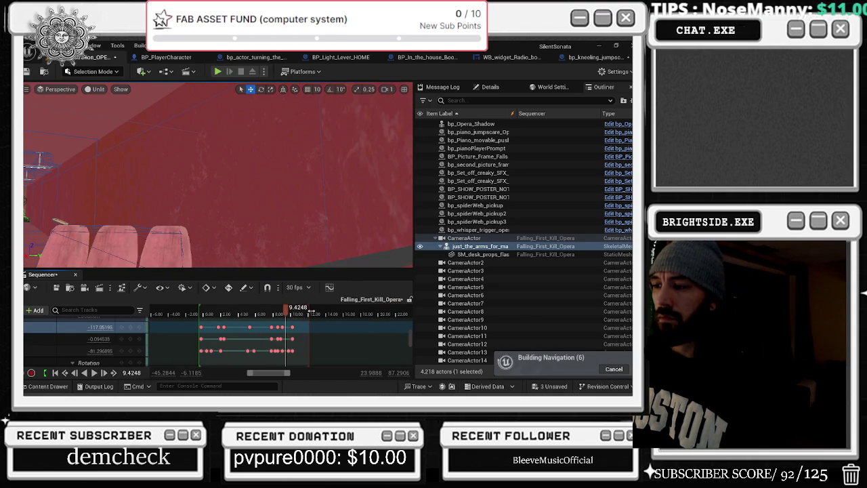
key(space)
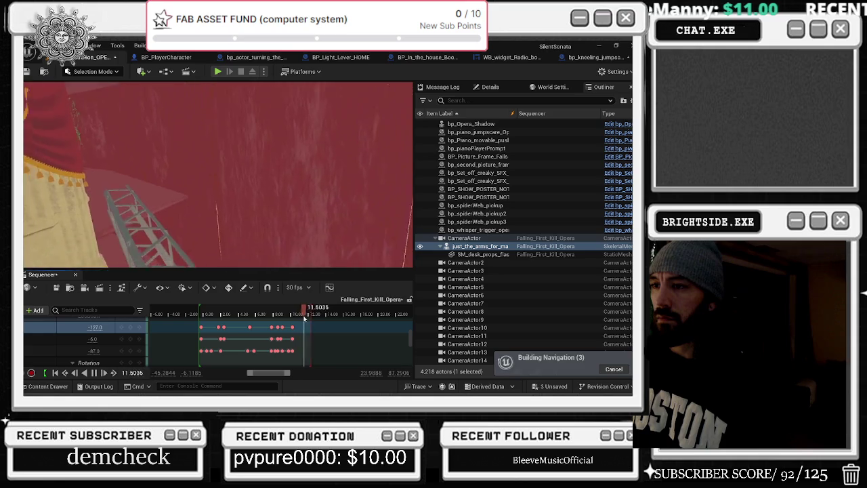
scroll(298, 322, down, 3)
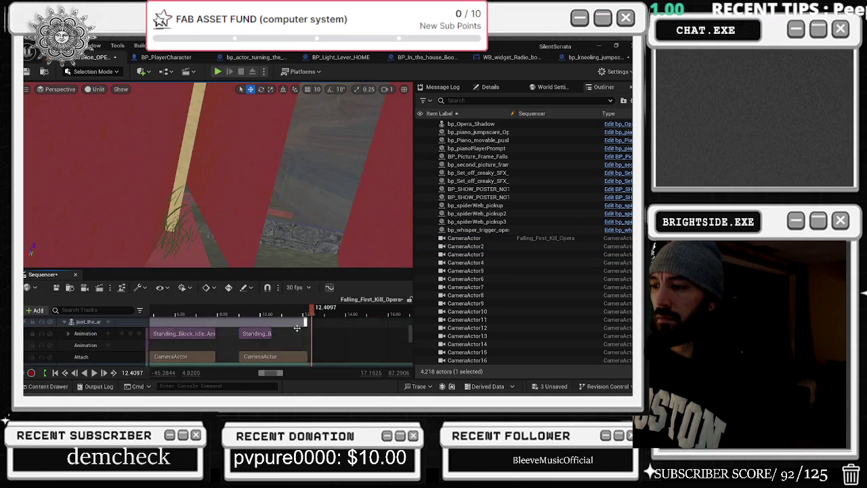
Step: Extend the three_head section to end at 12.32 s
click(301, 316)
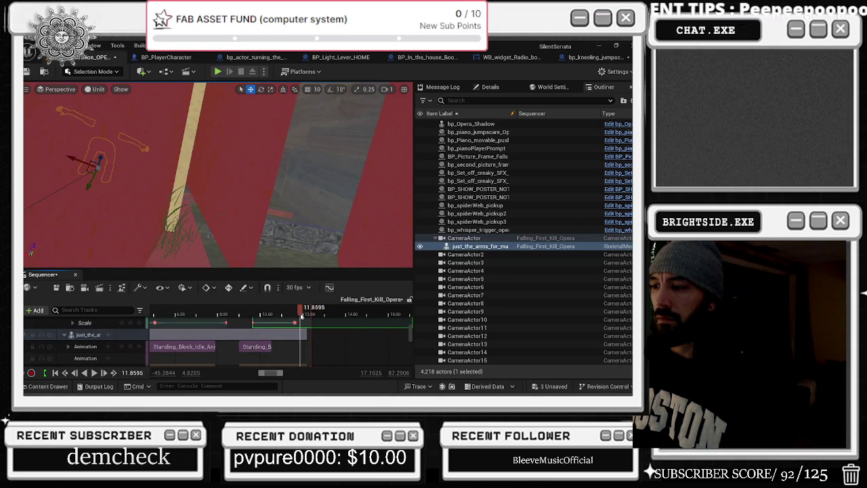
mouse_move(302, 315)
mouse_down()
mouse_move(287, 315)
mouse_move(299, 316)
mouse_up()
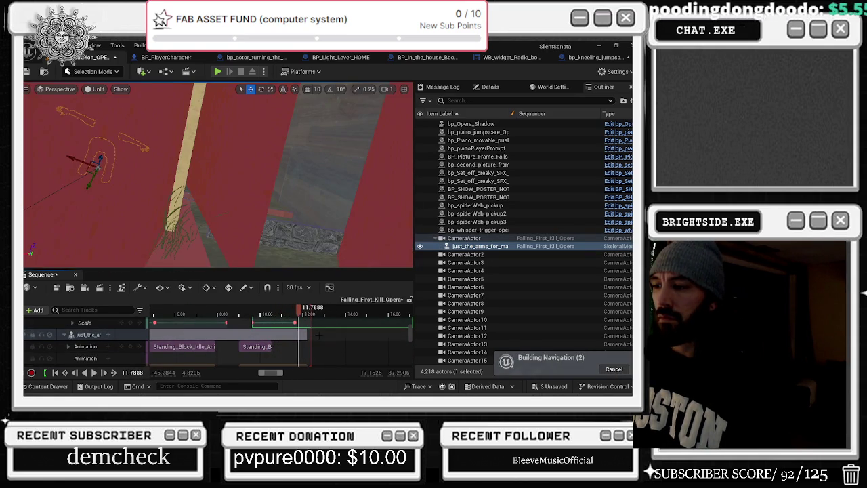
scroll(319, 334, down, 6)
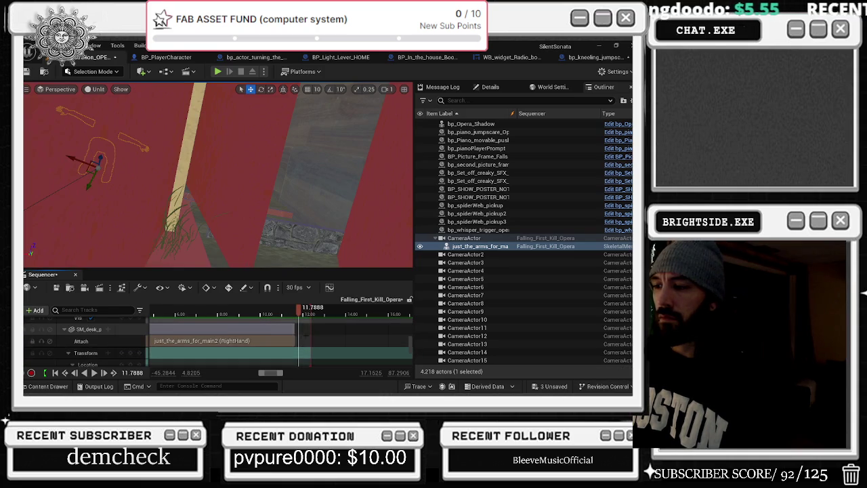
drag(293, 329, 277, 329)
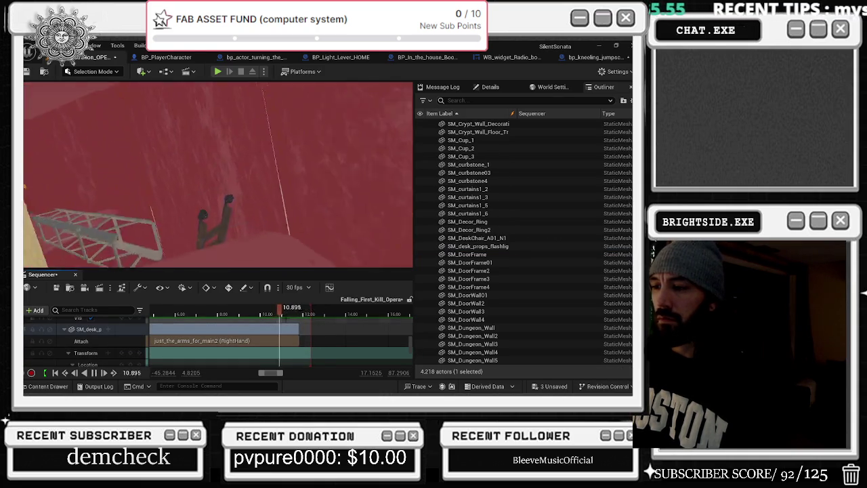
scroll(301, 336, down, 2)
click(300, 335)
drag(296, 337, 307, 337)
Step: Extend the desk flashlight prop's section to end at about 12.26 s
click(308, 336)
scroll(315, 340, down, 3)
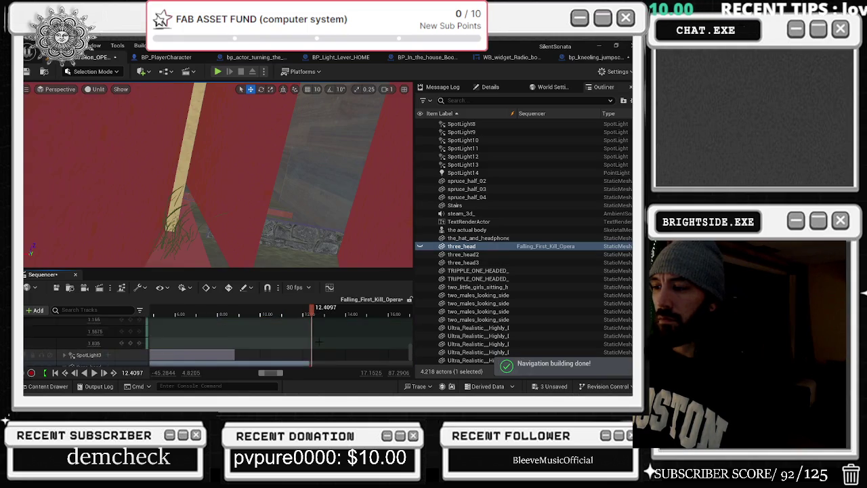
scroll(320, 340, up, 3)
drag(299, 331, 308, 331)
scroll(312, 336, down, 2)
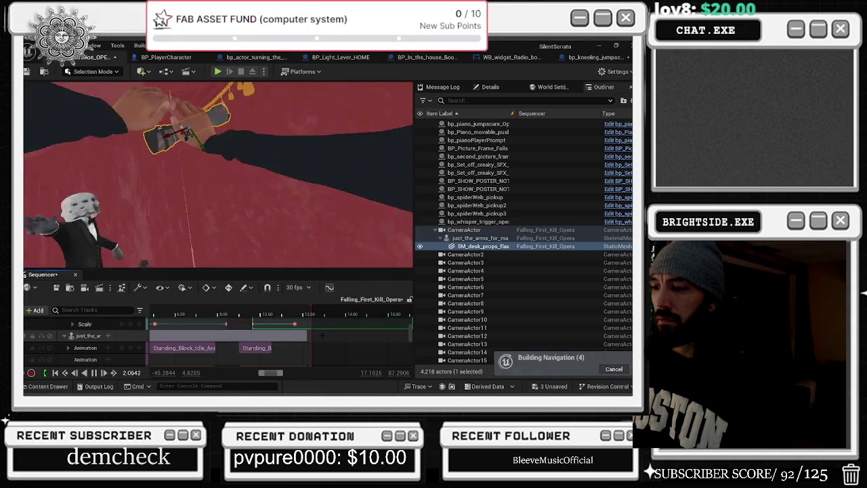
Step: Adjust the just_the_arms_for_main2 section end and select the bp_kneeling_jumpscare_opera camera
click(312, 337)
scroll(311, 338, up, 3)
scroll(312, 337, up, 2)
drag(309, 343, 307, 343)
click(306, 331)
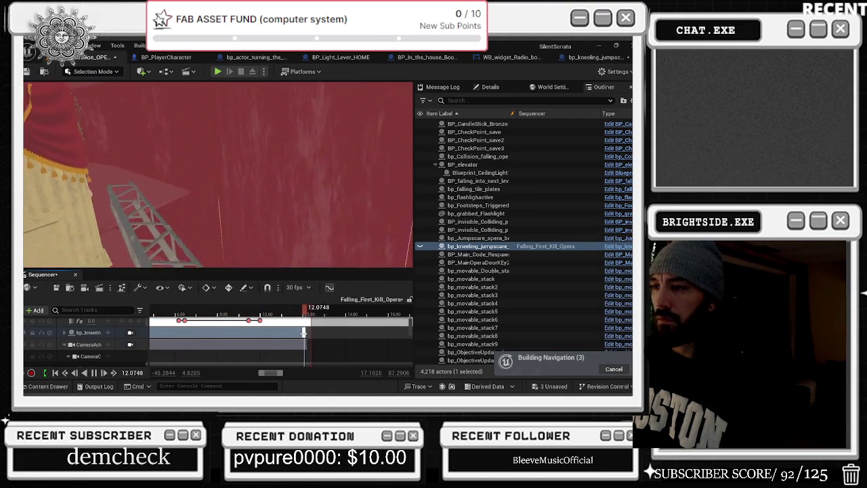
scroll(344, 335, up, 2)
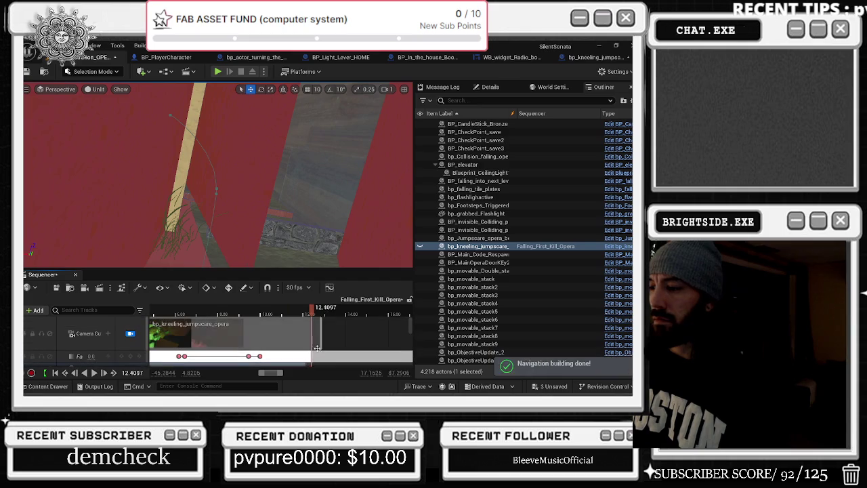
click(303, 313)
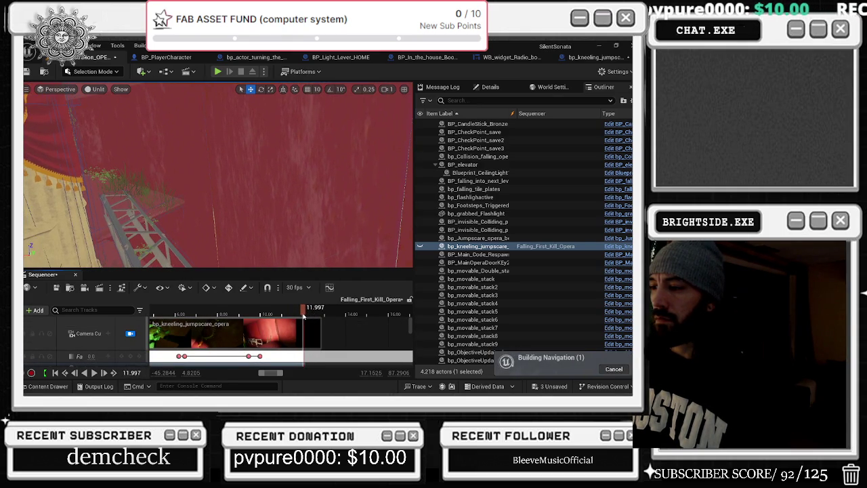
drag(304, 316, 298, 316)
scroll(339, 315, up, 5)
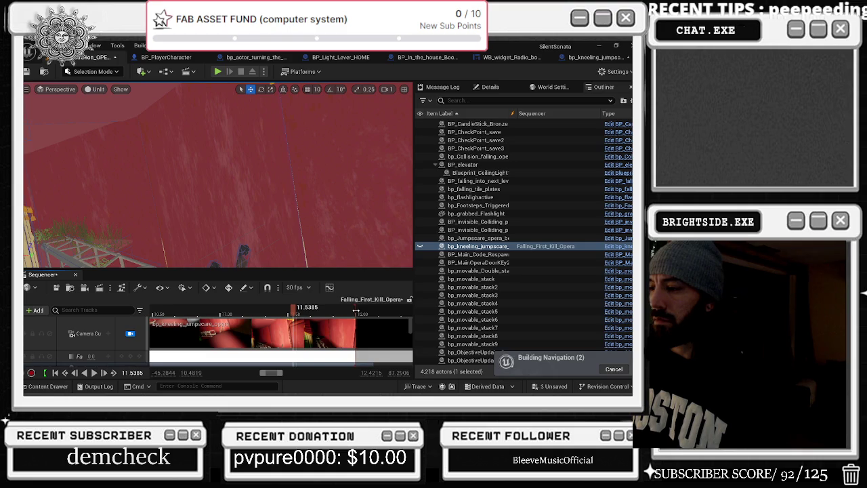
scroll(355, 310, down, 5)
drag(303, 314, 151, 318)
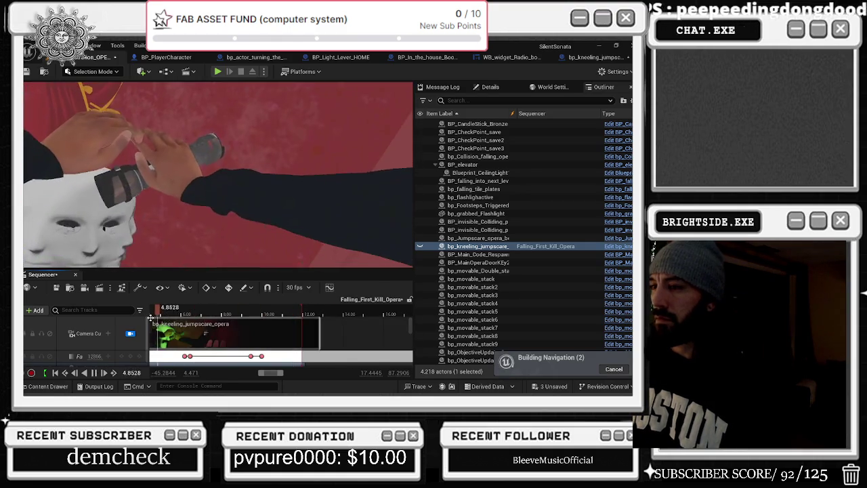
scroll(162, 318, down, 3)
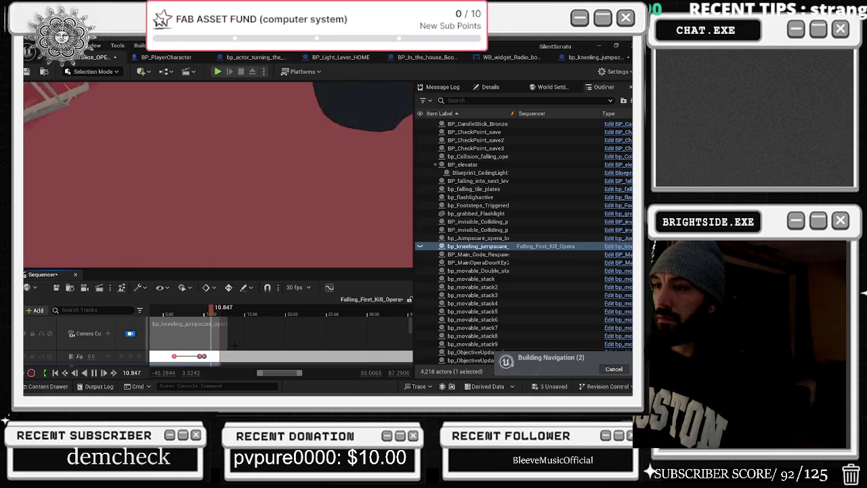
drag(206, 315, 212, 312)
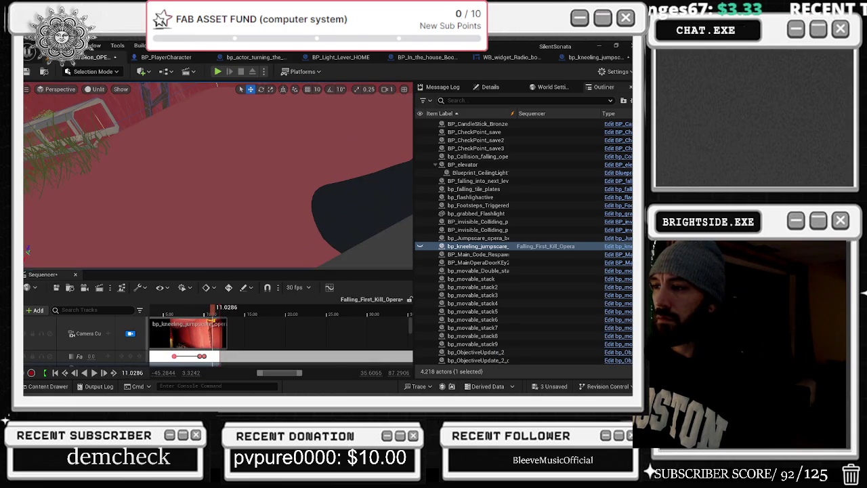
Step: Show the arms actor's tracks and put the playhead on its key at 10.24 s
scroll(95, 342, down, 3)
click(95, 345)
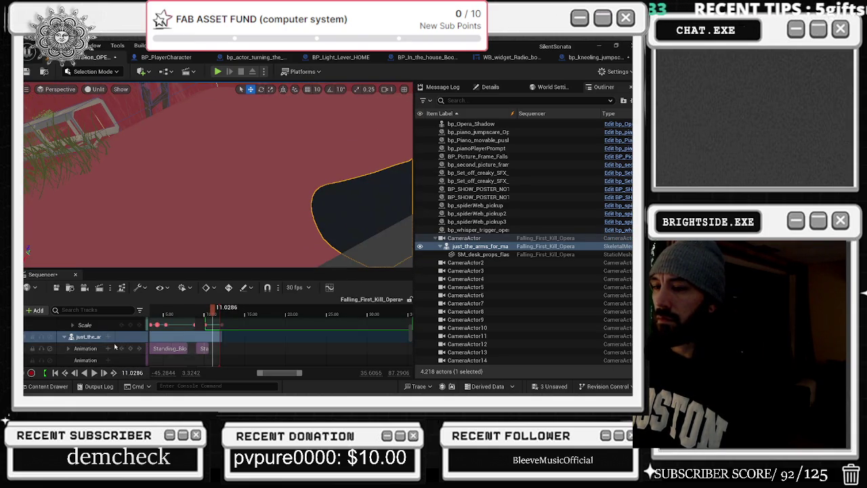
scroll(119, 345, up, 2)
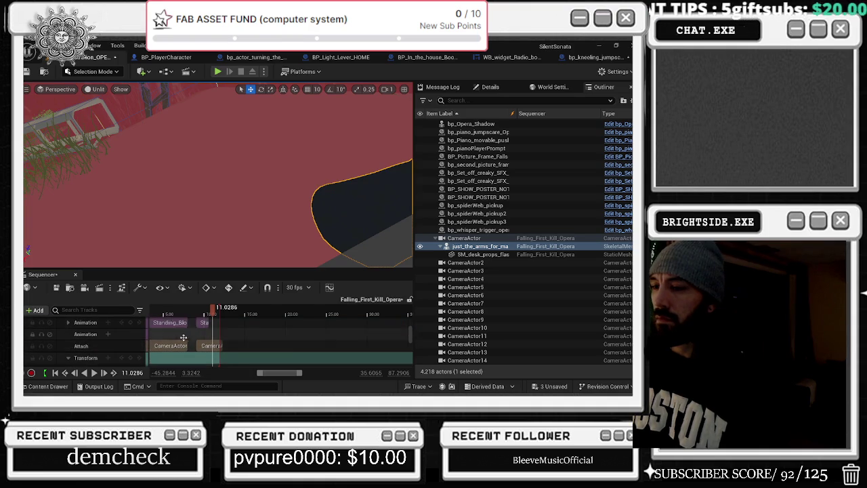
drag(201, 326, 222, 327)
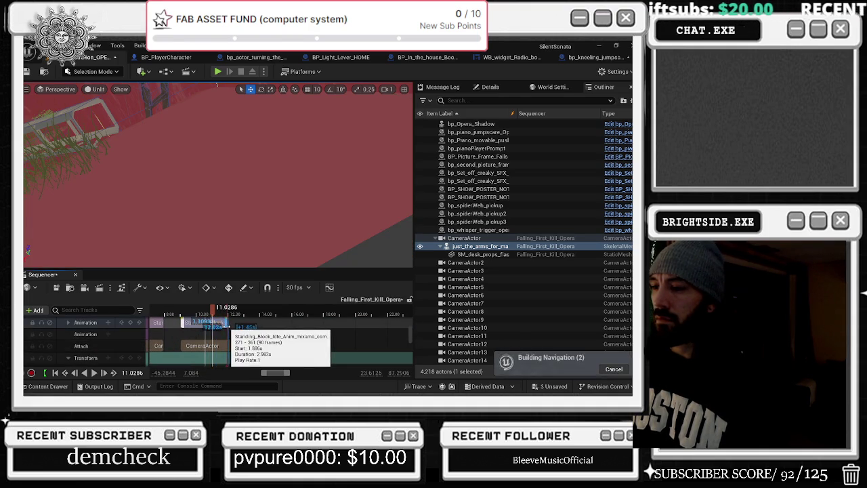
click(187, 310)
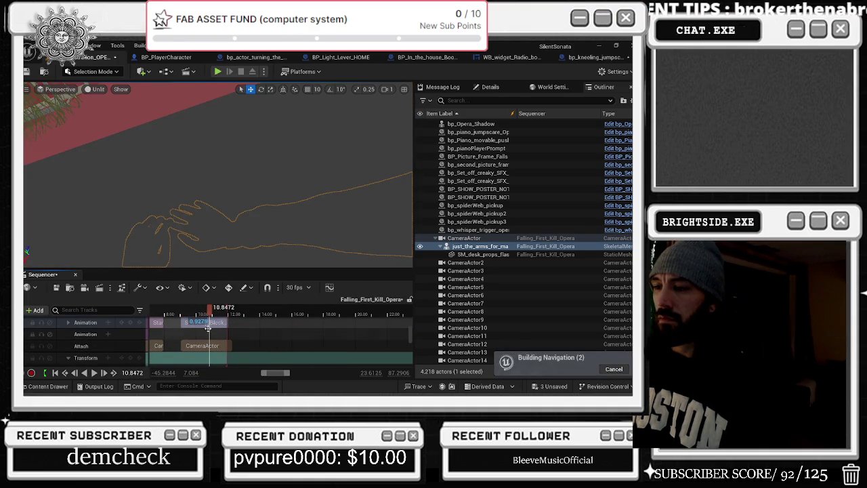
scroll(95, 330, up, 1)
click(203, 314)
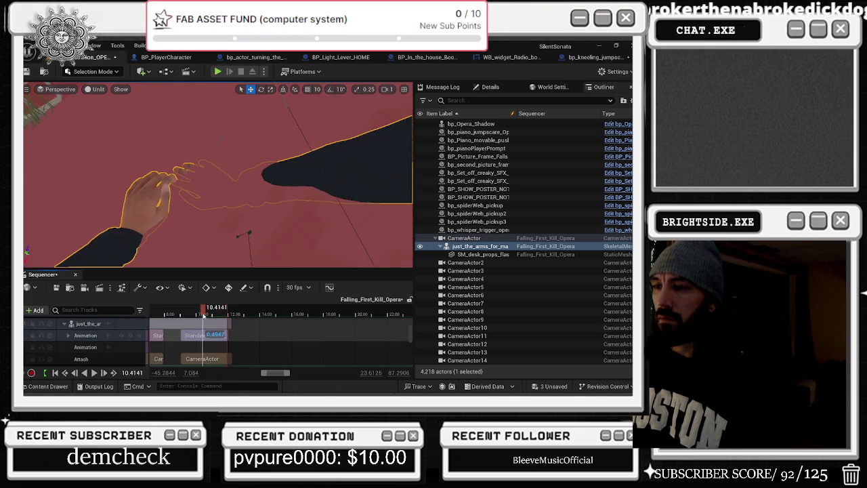
scroll(98, 344, down, 3)
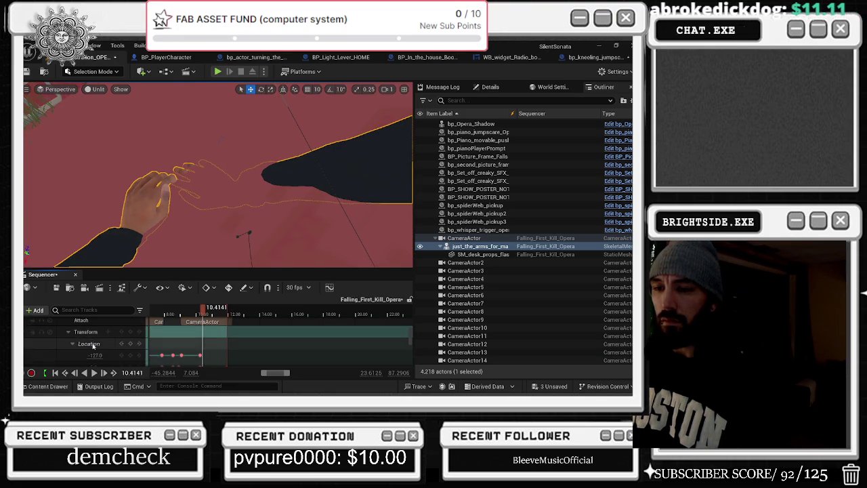
scroll(87, 344, down, 1)
scroll(197, 349, down, 1)
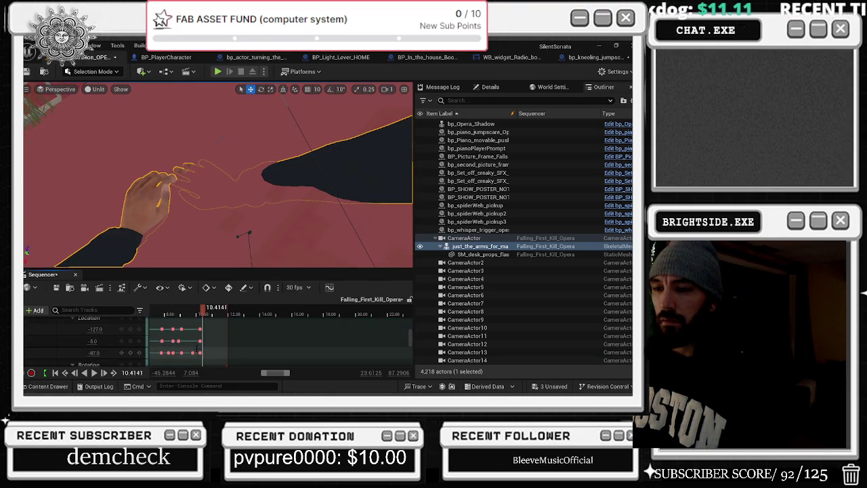
scroll(198, 350, up, 2)
click(199, 353)
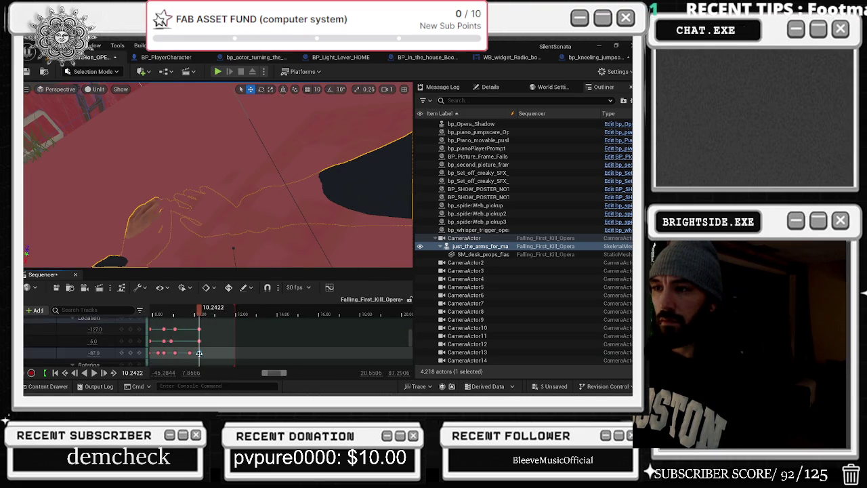
Step: Raise the arms' Z location from -87 to -74 and set a rotation value to -7.0
click(72, 353)
drag(94, 353, 95, 344)
click(94, 341)
scroll(96, 343, down, 1)
scroll(95, 343, down, 2)
click(93, 349)
drag(94, 348, 95, 349)
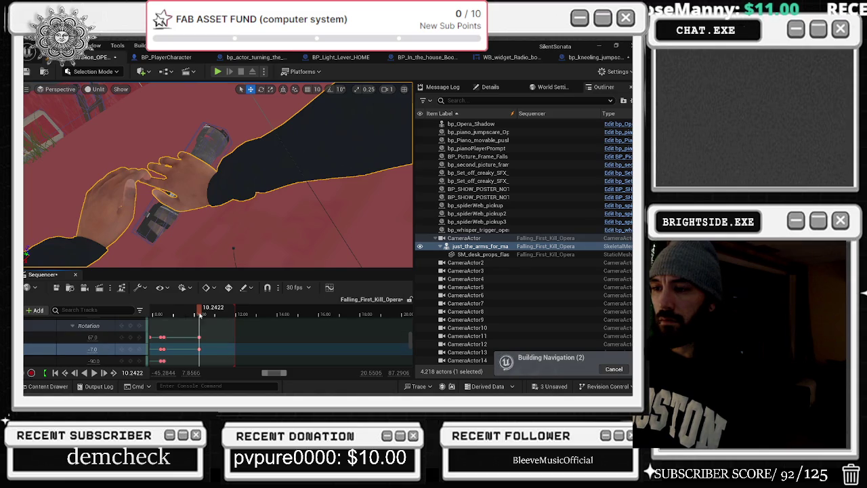
Step: Play the shot from about 8.4 s to check the new arms pose
drag(201, 316, 164, 315)
key(space)
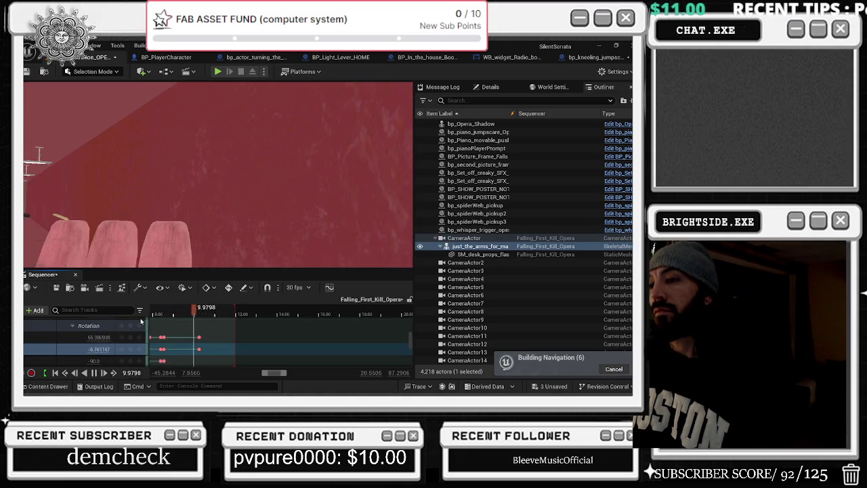
key(space)
drag(198, 308, 122, 316)
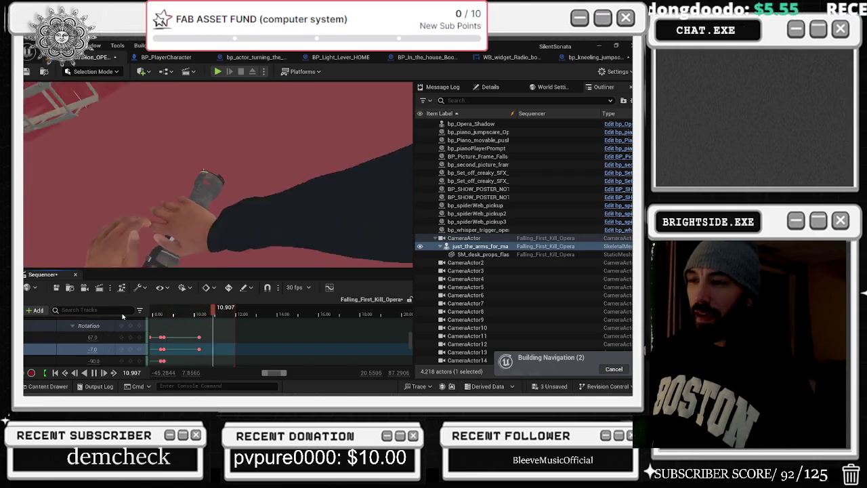
key(space)
Step: Switch the viewport from Unlit to Lit and place the playhead near 9.2 s
click(92, 91)
click(95, 122)
click(179, 310)
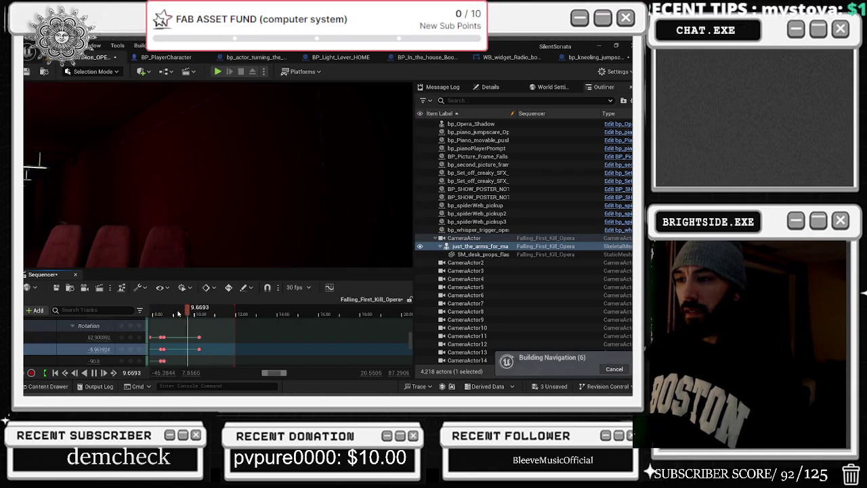
click(177, 310)
Step: Select the Fade track and play from about 9.48 s to locate its key
scroll(190, 328, up, 1)
scroll(189, 329, up, 3)
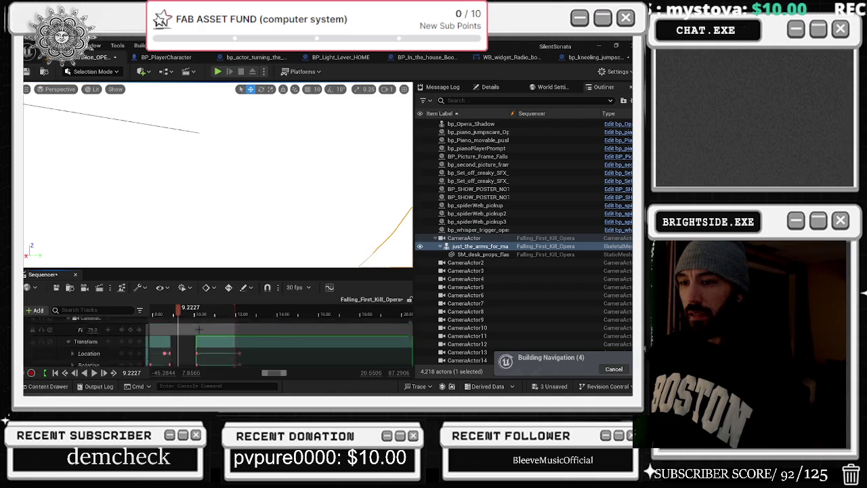
click(190, 359)
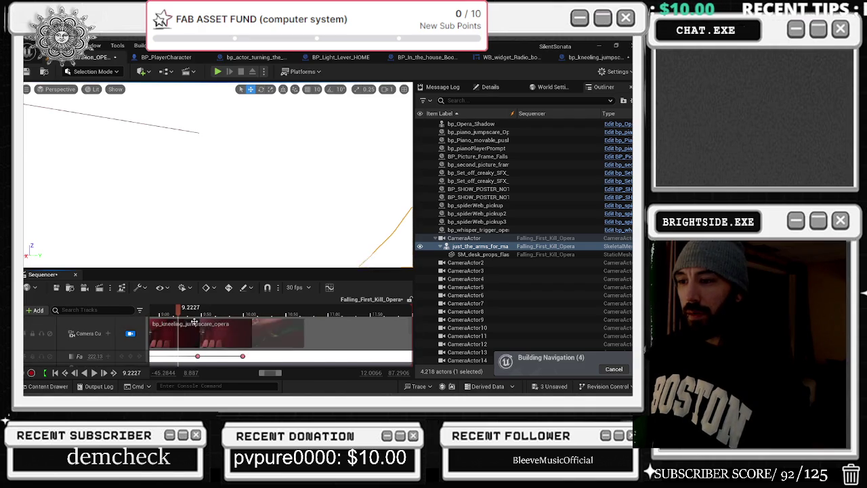
scroll(190, 352, up, 1)
click(200, 348)
scroll(203, 338, up, 2)
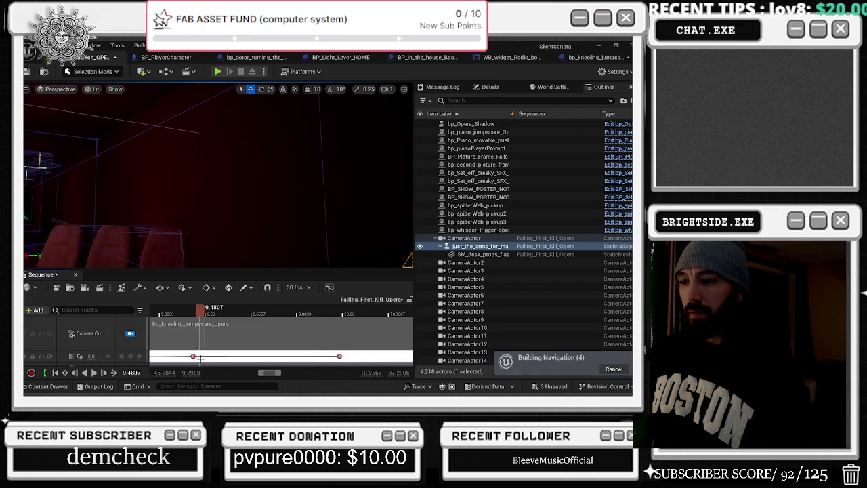
key(space)
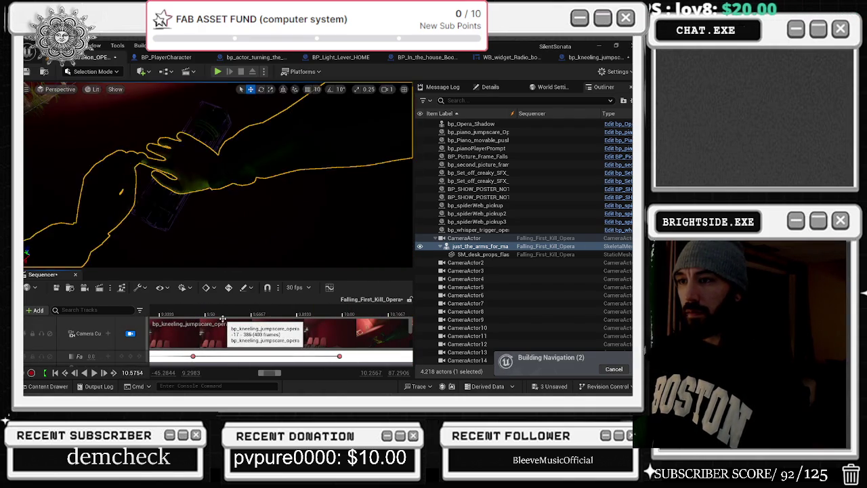
click(193, 356)
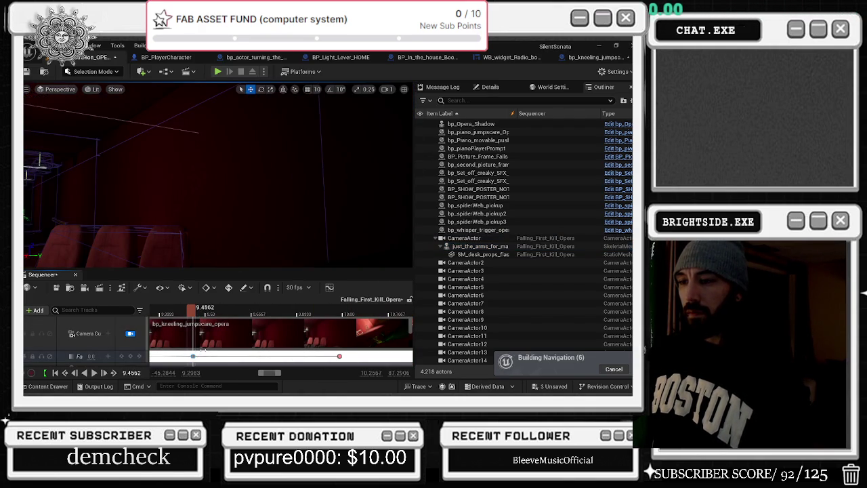
key(Left)
key(Left)
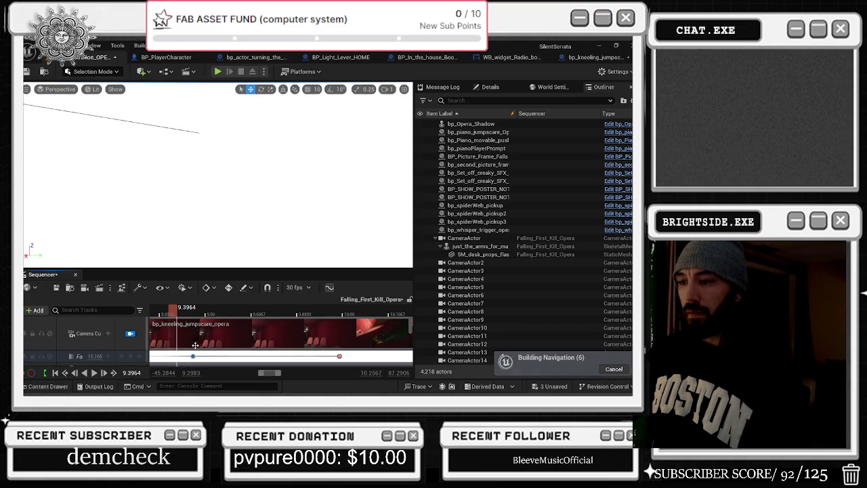
Step: Shift the Fade key a few frames later and scrub through to check the fade timing
mouse_move(193, 356)
mouse_down()
mouse_move(204, 356)
mouse_move(221, 335)
mouse_move(176, 324)
mouse_up()
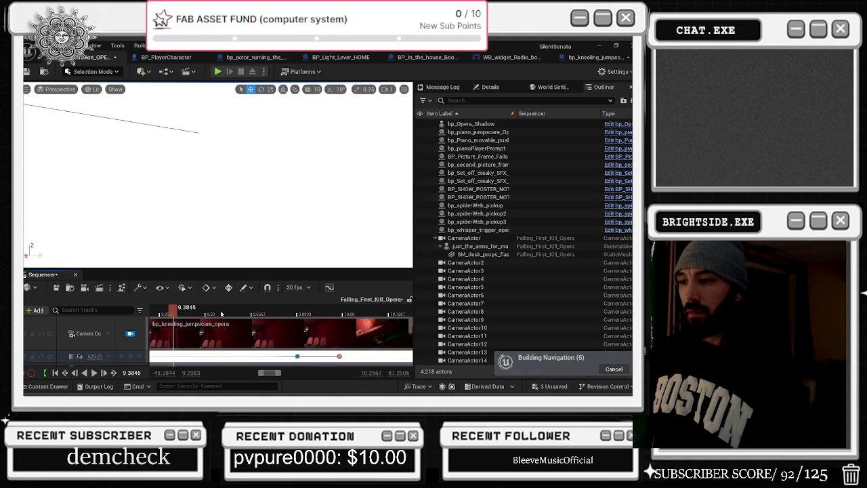
mouse_move(295, 313)
mouse_down()
mouse_move(300, 332)
mouse_move(248, 332)
mouse_move(290, 332)
mouse_move(339, 352)
mouse_move(298, 355)
mouse_move(245, 330)
mouse_up()
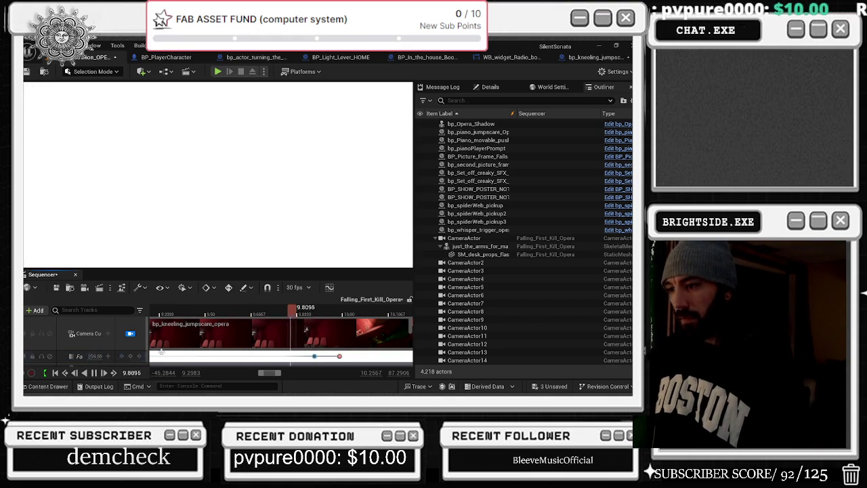
key(space)
click(190, 315)
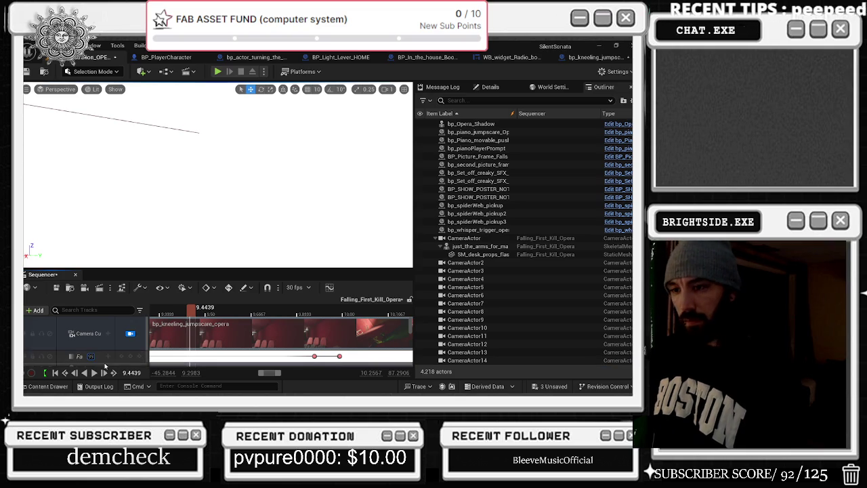
Step: Move the playhead to about 3.5 s and select the Fade track to key it there
scroll(183, 352, down, 5)
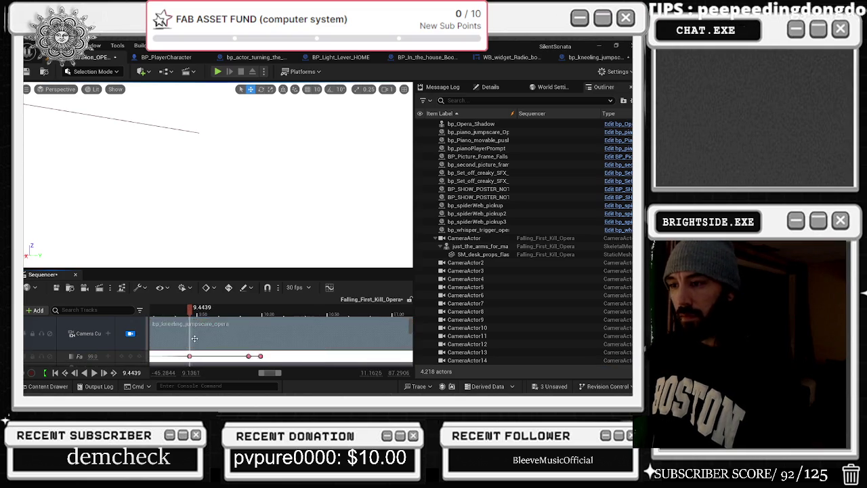
scroll(183, 354, down, 4)
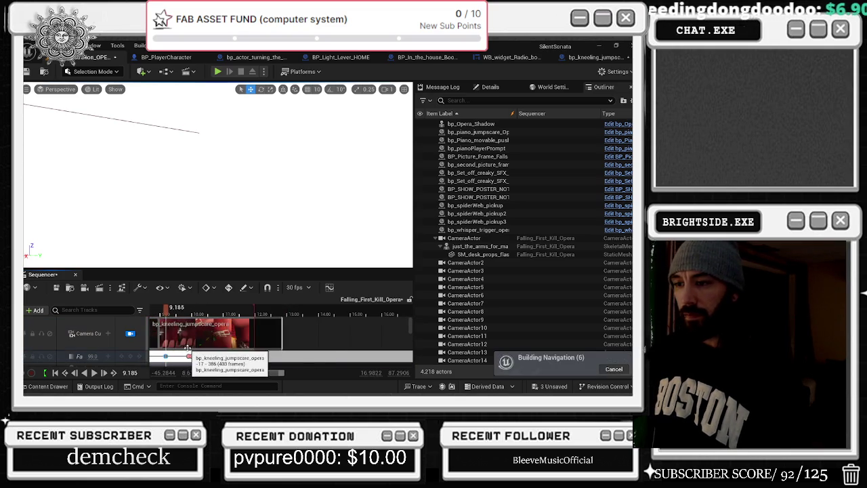
click(170, 315)
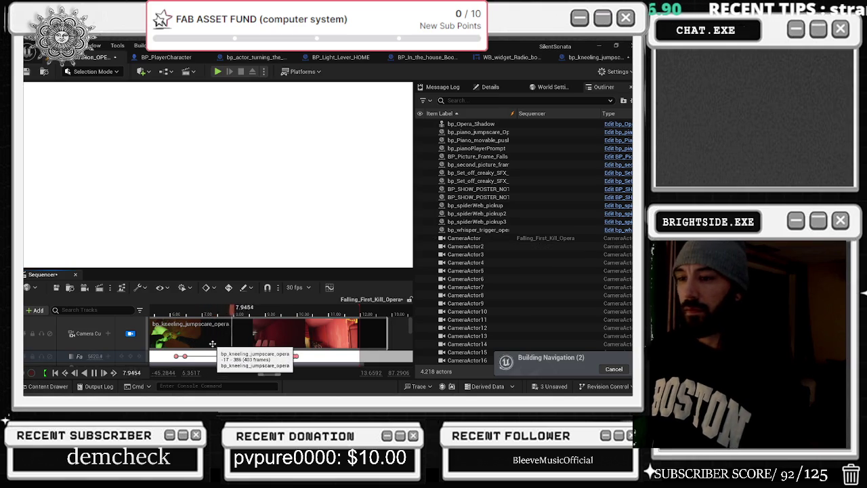
scroll(212, 318, down, 5)
click(196, 314)
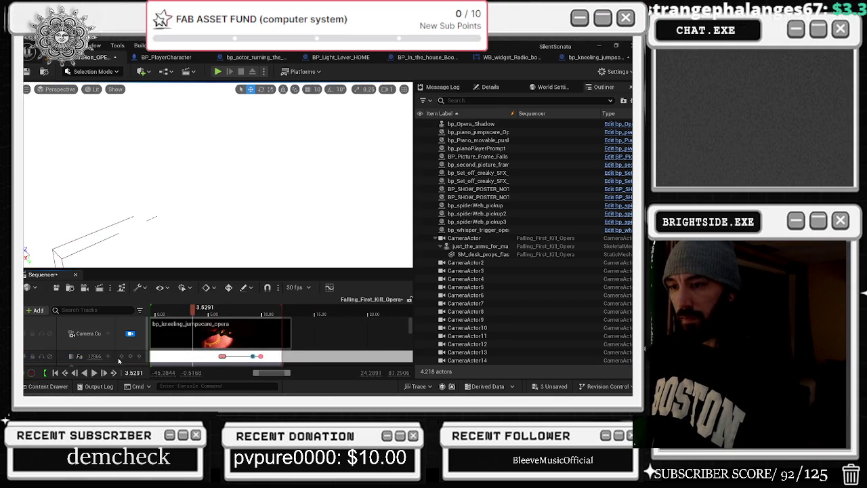
click(86, 359)
text(0)
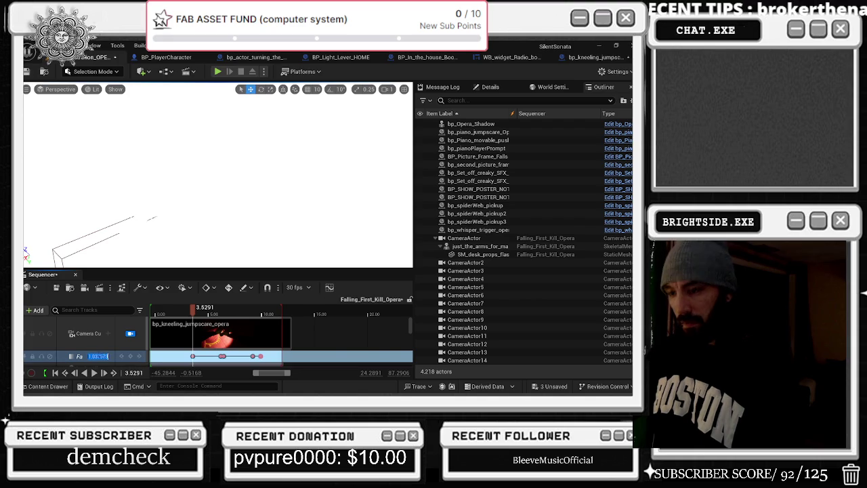
Step: Key the Fade value at 0 at about 3.53 s and preview the fade
key(Return)
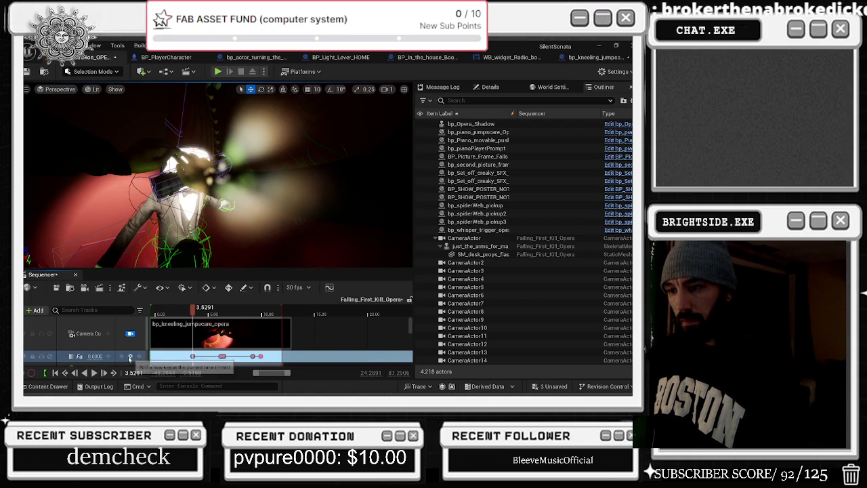
key(space)
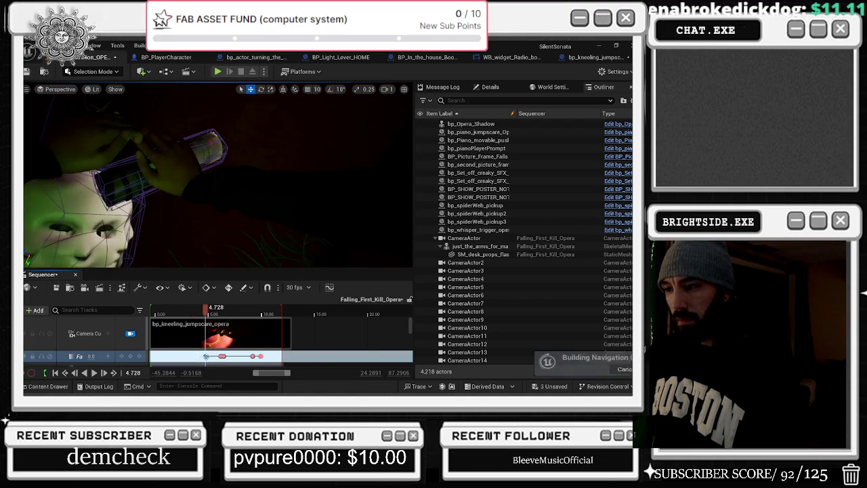
scroll(213, 363, up, 3)
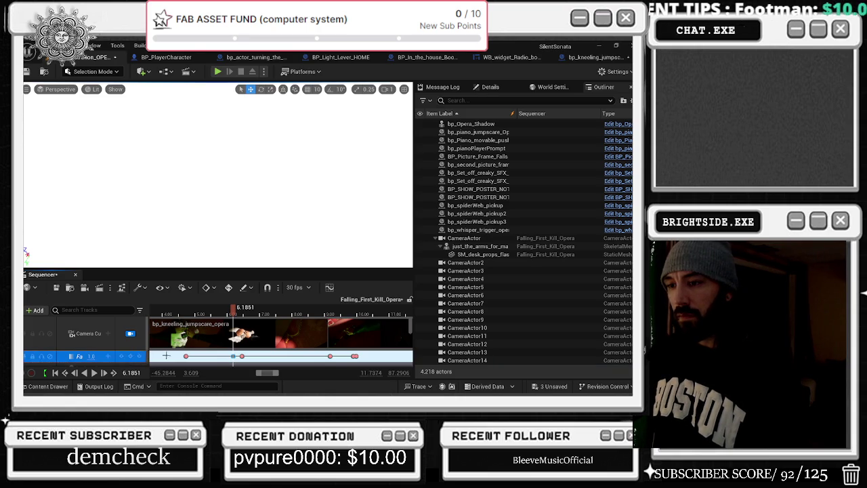
click(241, 355)
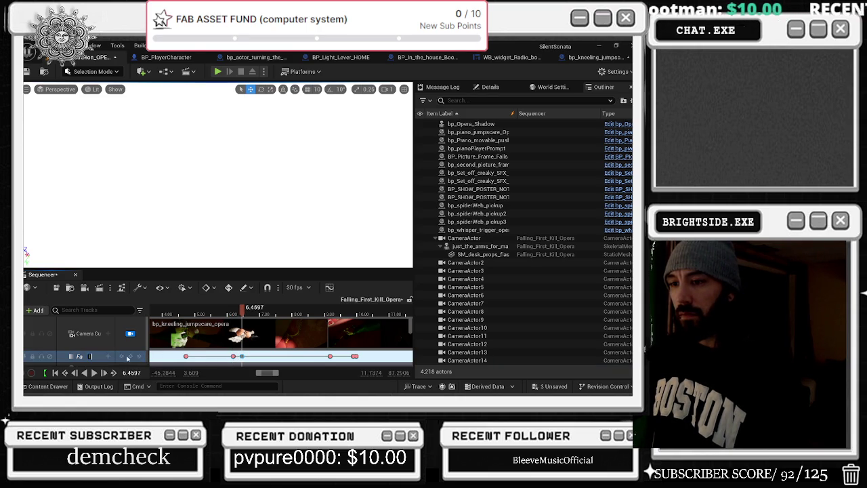
Step: Replay from about 6 s and step through the Fade keys up to the last one near 9.9 s
click(329, 355)
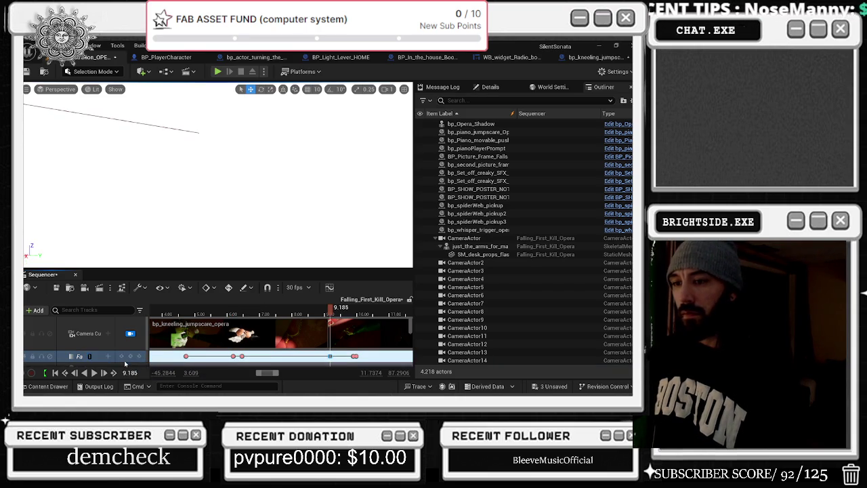
click(240, 313)
key(space)
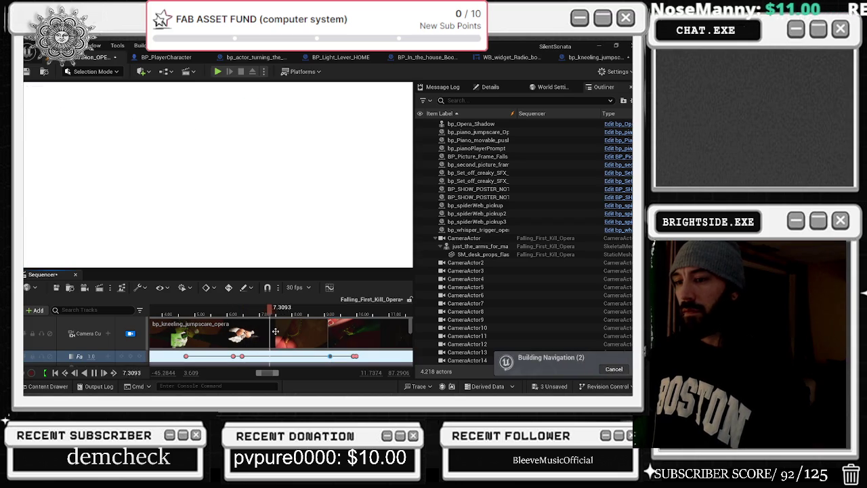
click(353, 356)
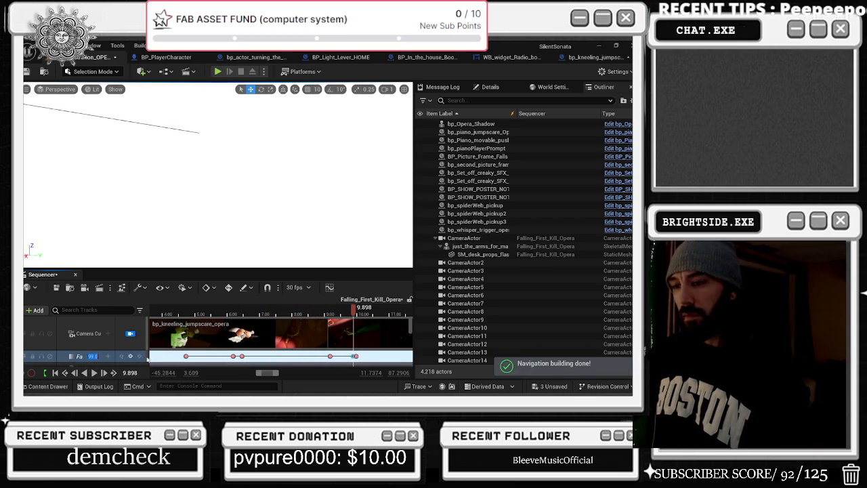
key(Left)
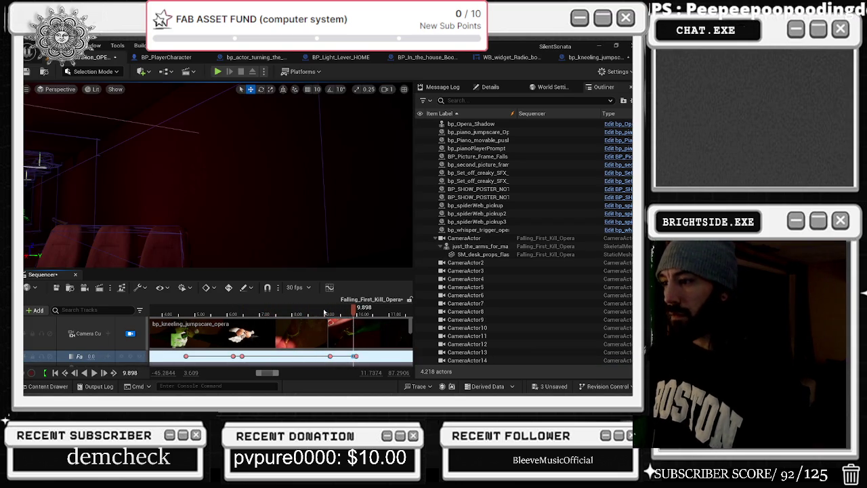
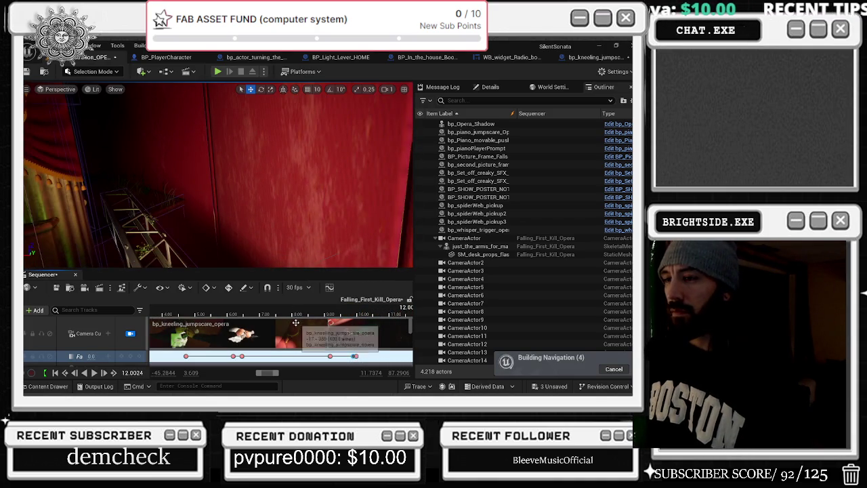
Step: Replay the sequence from the start of the playback range
key(space)
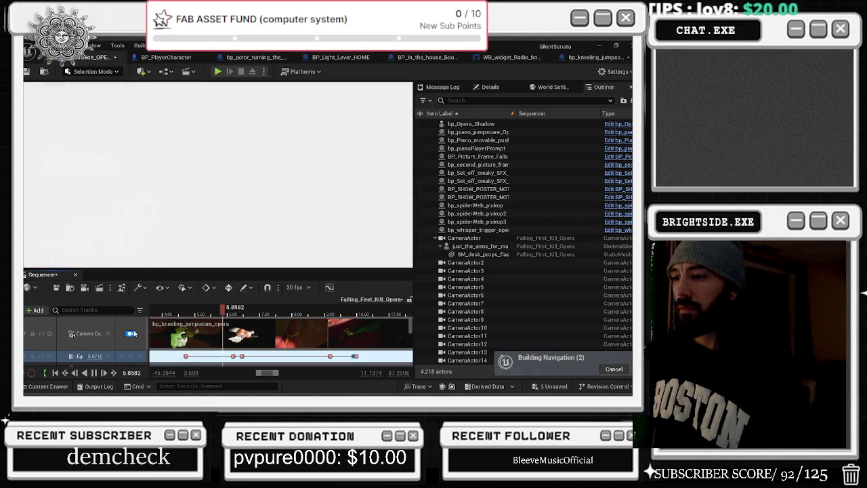
scroll(310, 341, down, 2)
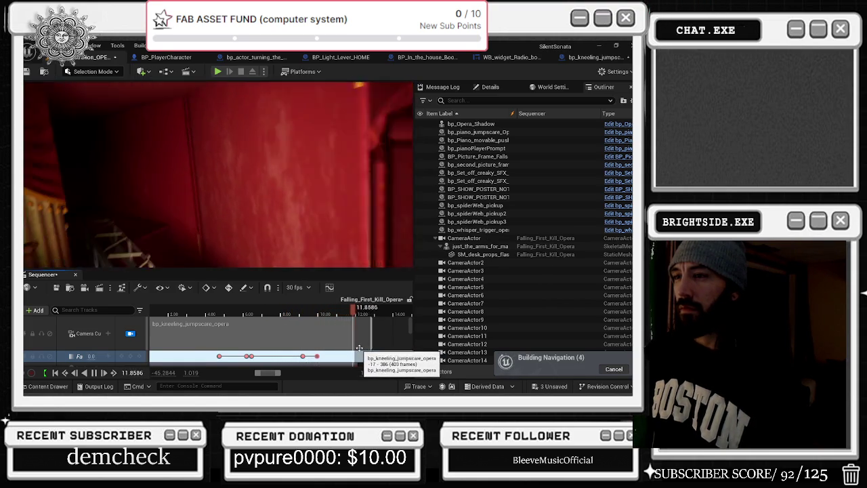
scroll(71, 333, down, 1)
Step: Darken the Fade track section's Fade Color through Edit Section
right_click(76, 329)
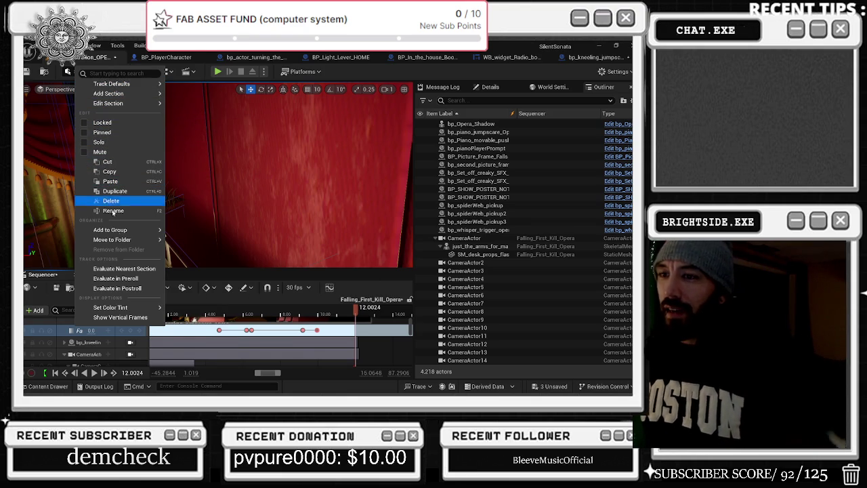
mouse_move(127, 309)
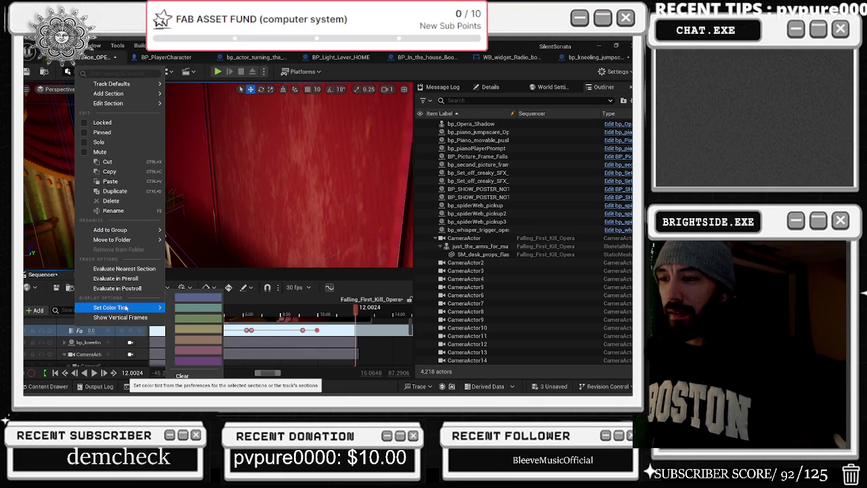
mouse_move(131, 103)
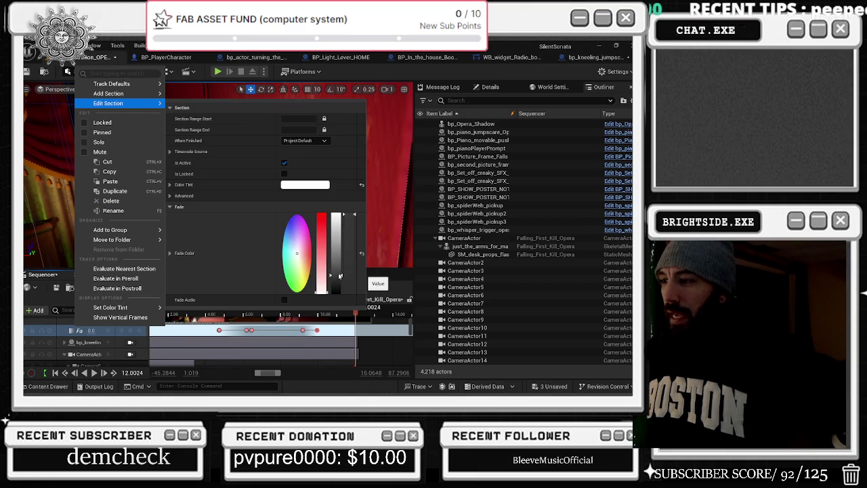
drag(350, 247, 356, 280)
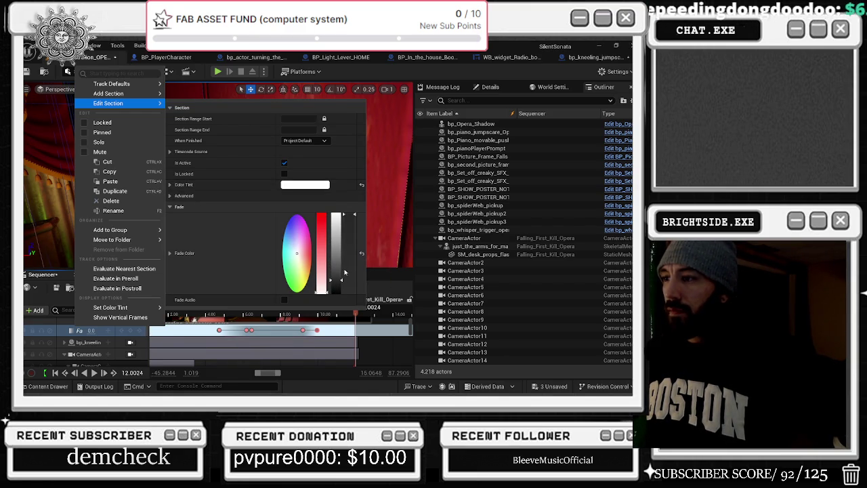
click(341, 265)
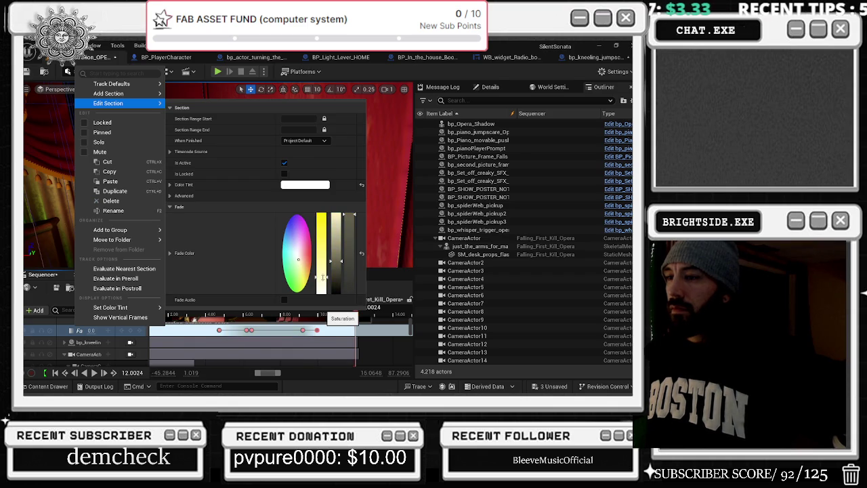
drag(338, 267, 340, 276)
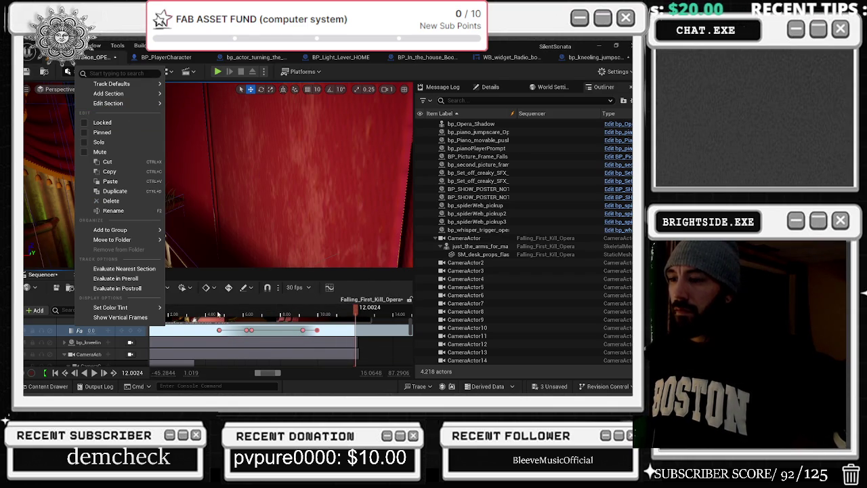
click(219, 314)
Step: Preview the camera shot from about 3.9 s, then scrub back to around 8 seconds
drag(237, 312, 202, 311)
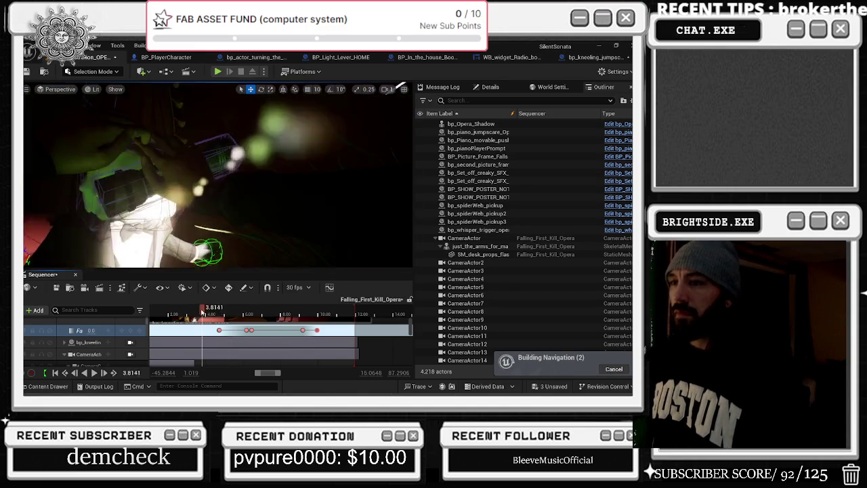
key(space)
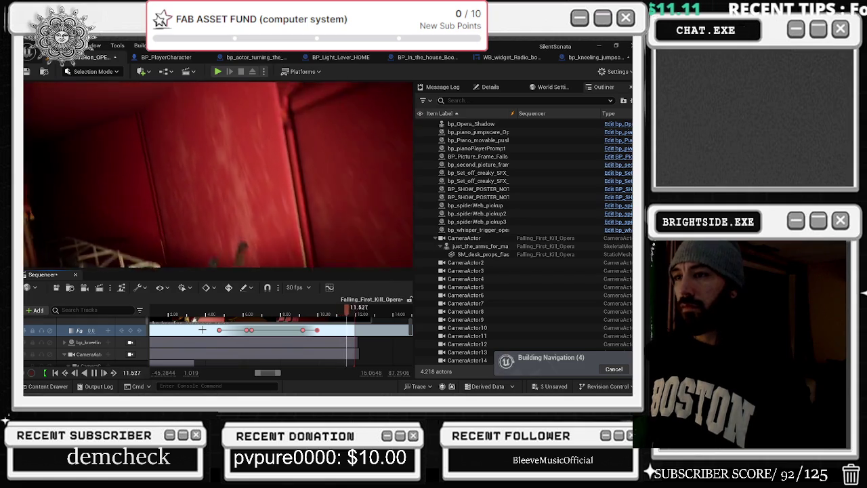
drag(306, 313, 280, 313)
scroll(305, 332, down, 2)
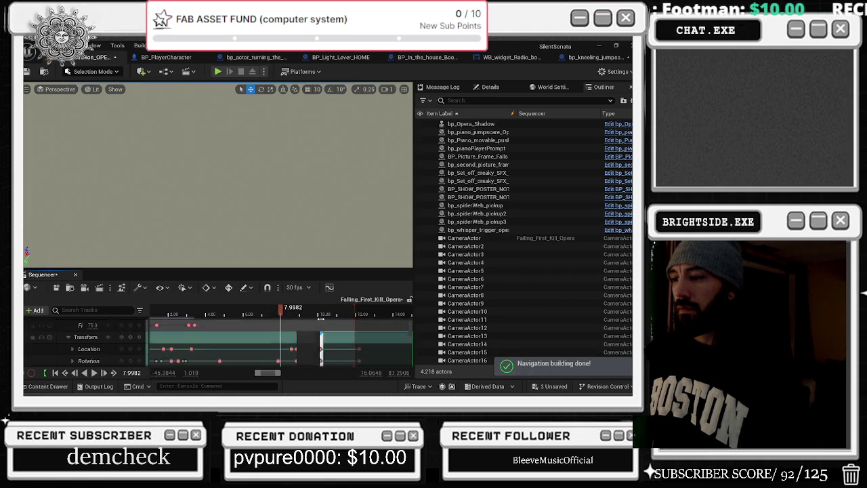
Step: Select the CameraActor and the arms' second CameraActor attach section
click(297, 334)
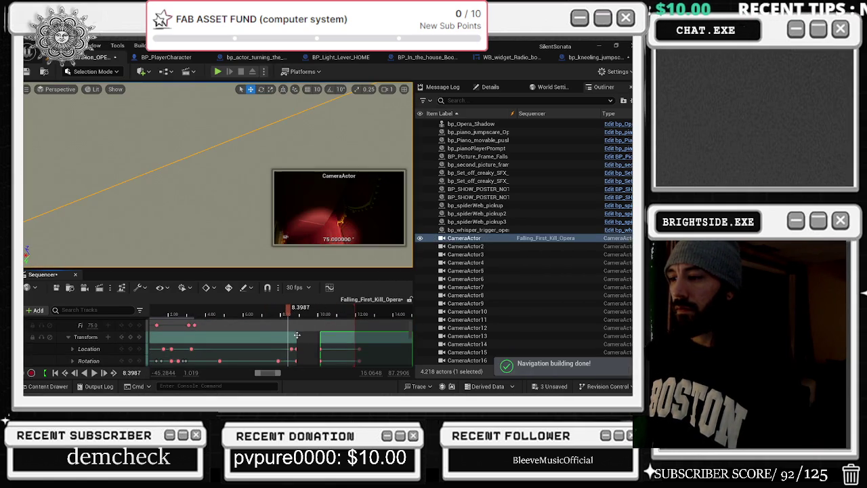
scroll(305, 335, down, 1)
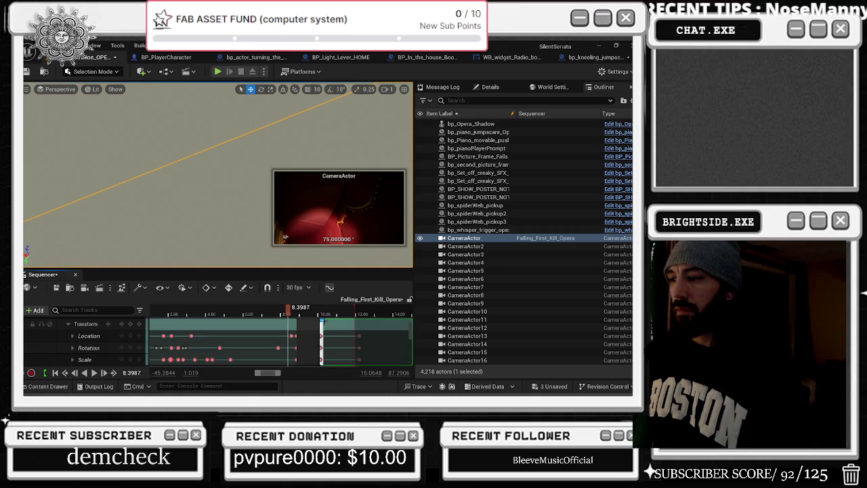
scroll(326, 332, up, 3)
scroll(332, 337, down, 1)
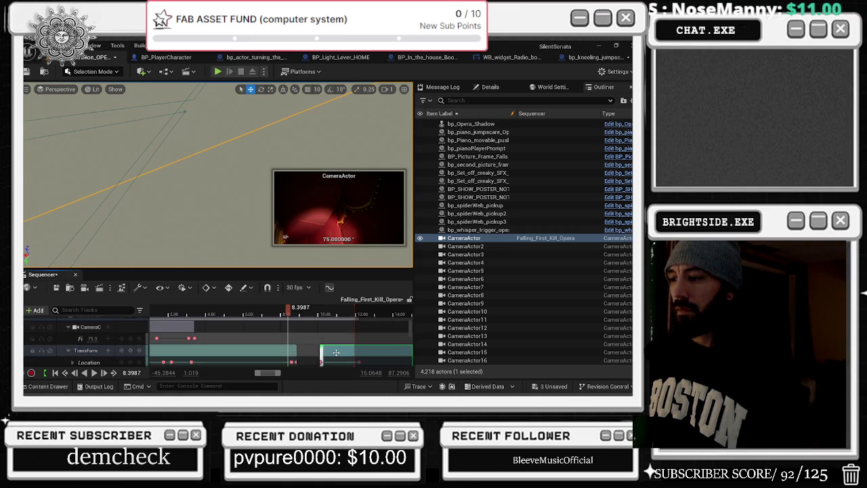
scroll(335, 352, up, 3)
scroll(332, 341, up, 1)
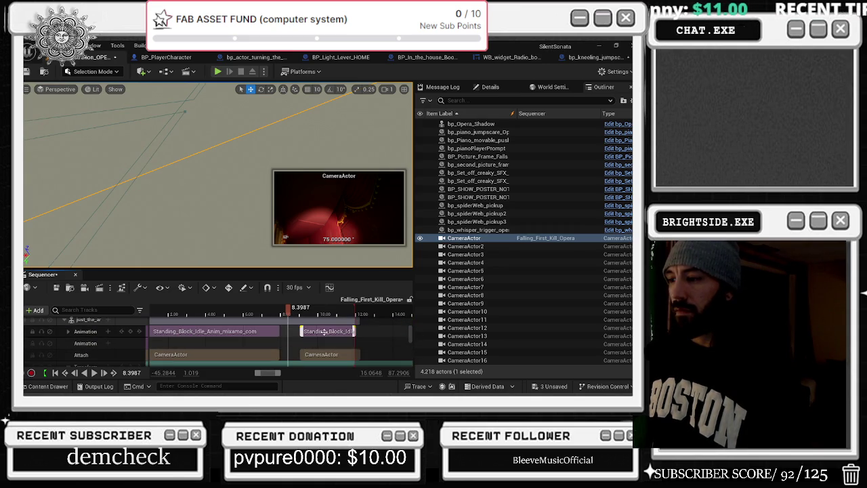
click(334, 355)
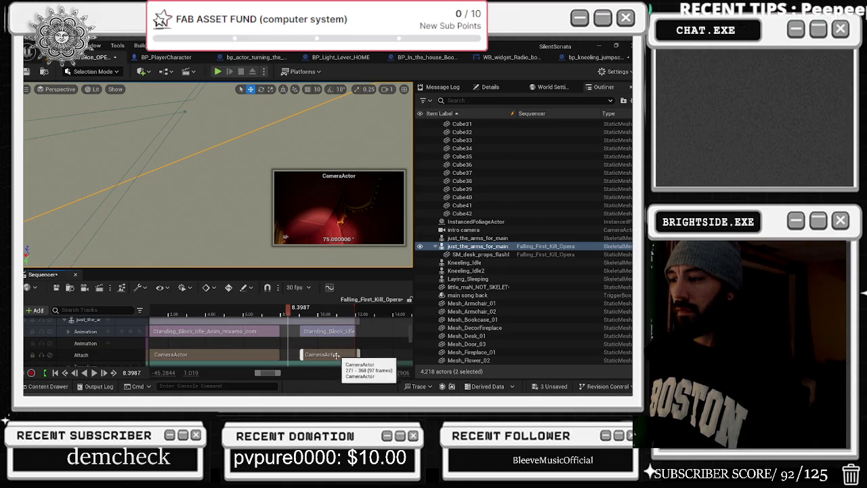
Step: Start the second camera Transform section earlier, about 9.4 s, and replay to check
scroll(341, 353, down, 5)
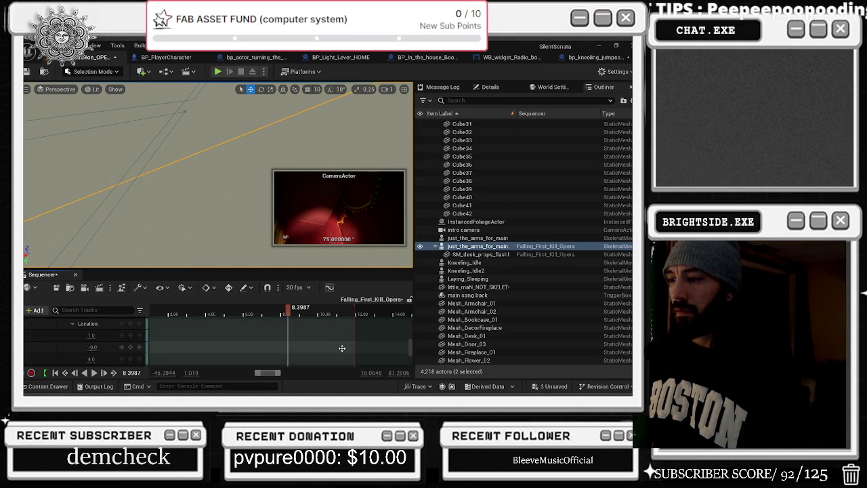
scroll(341, 348, down, 5)
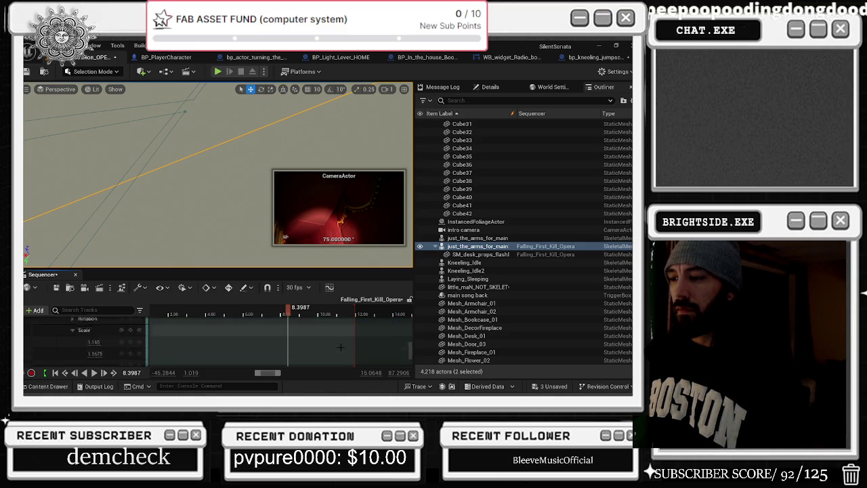
scroll(341, 346, down, 5)
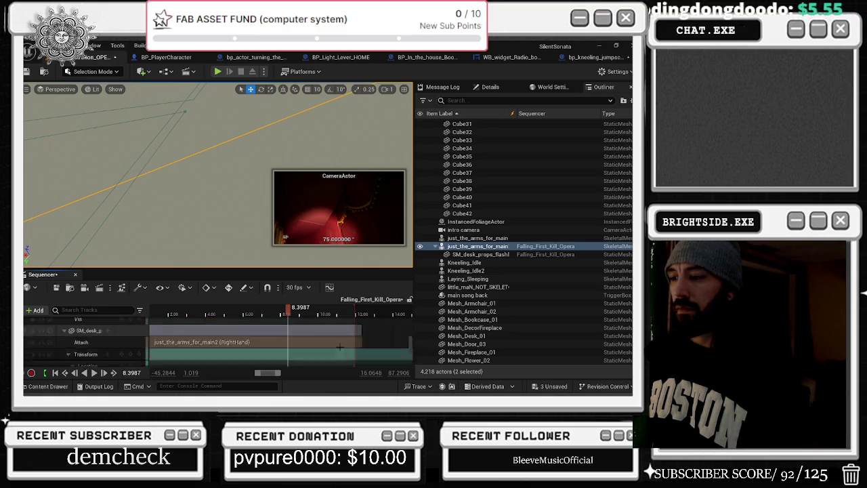
scroll(341, 346, up, 3)
scroll(338, 345, up, 4)
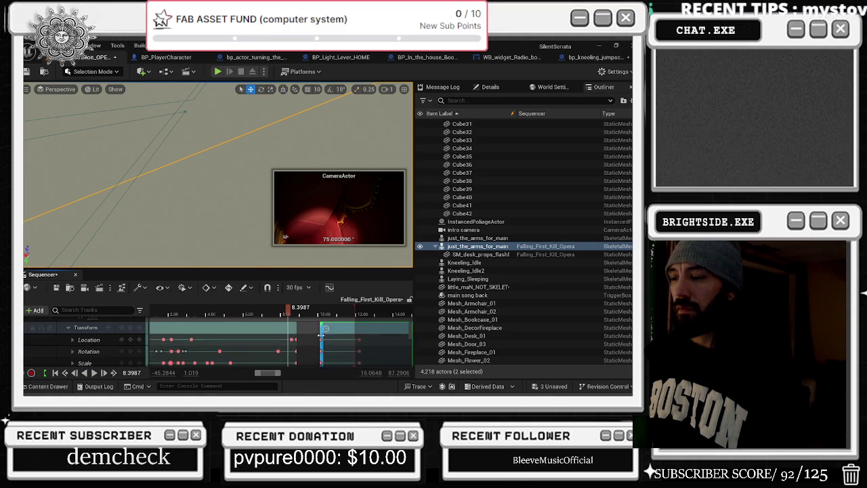
scroll(325, 335, up, 5)
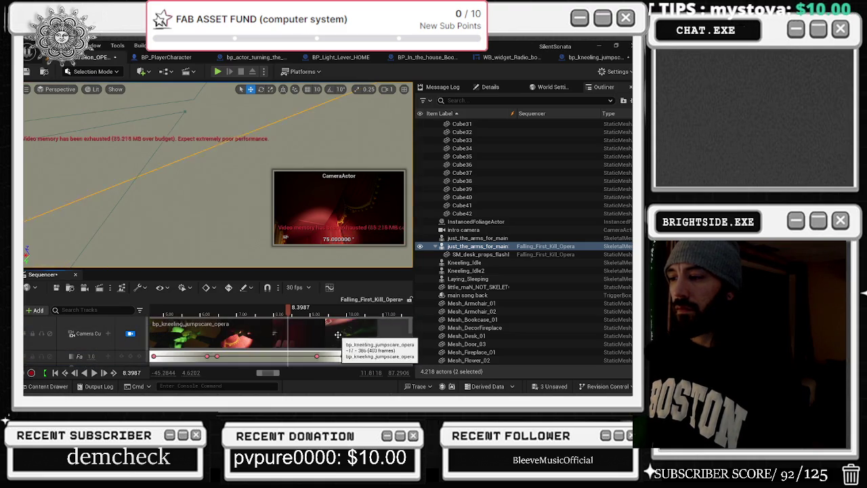
scroll(345, 339, down, 3)
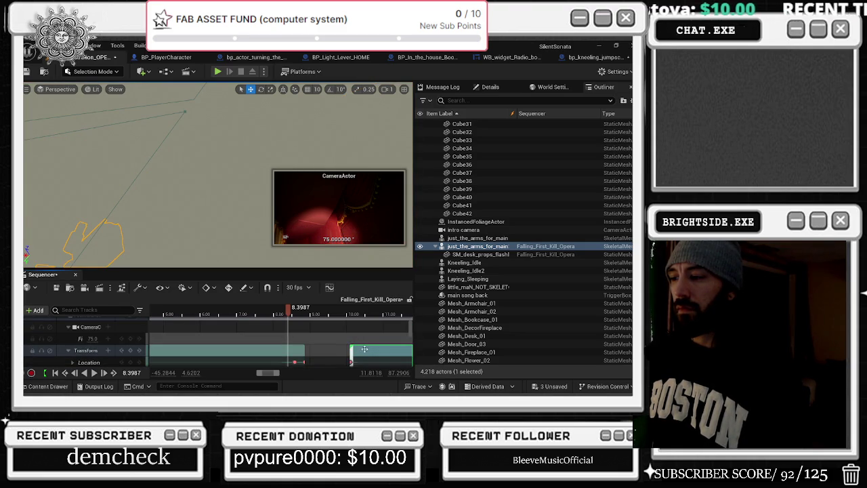
drag(346, 348, 337, 347)
key(space)
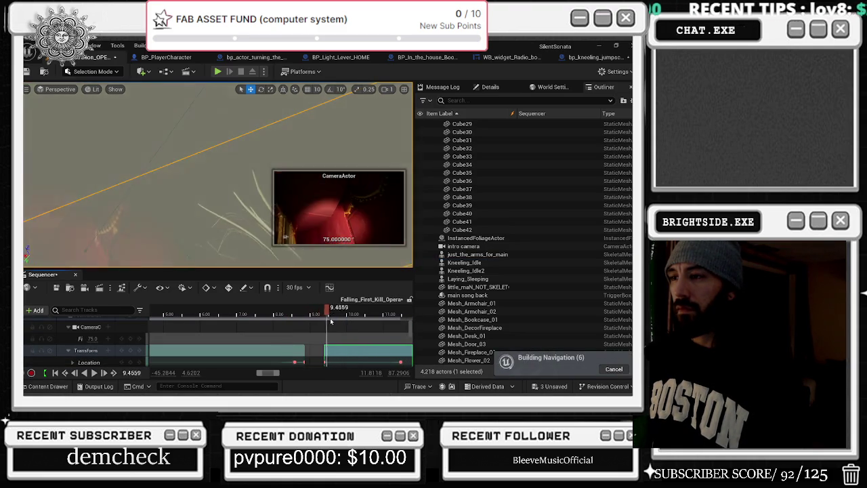
click(286, 324)
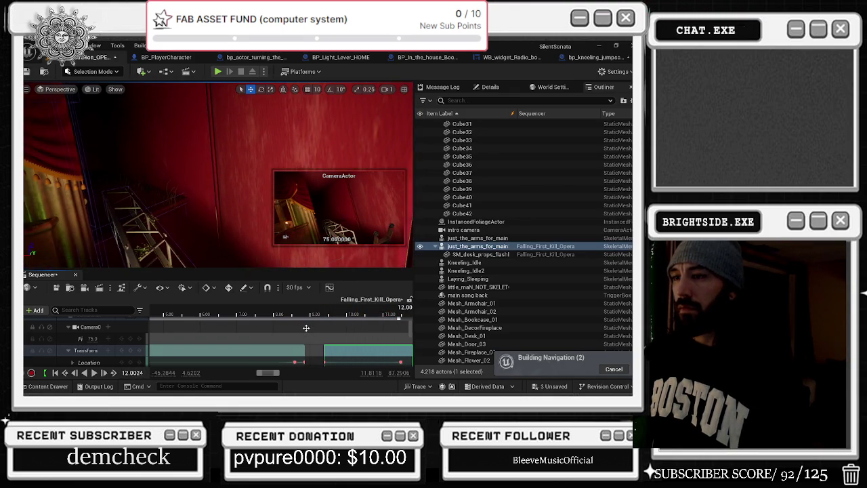
scroll(323, 328, down, 2)
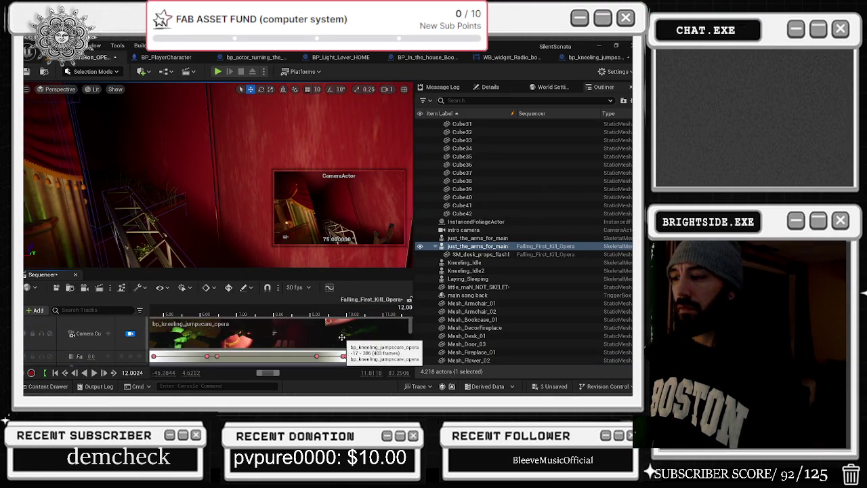
Step: Slide the arms' Standing_Block_Idle clip from +0.25s to about +0.60s
click(352, 336)
scroll(360, 338, up, 3)
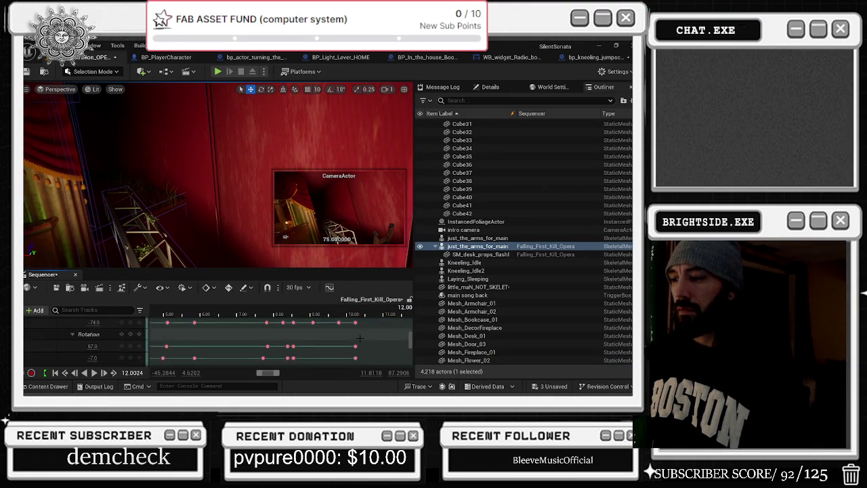
click(355, 340)
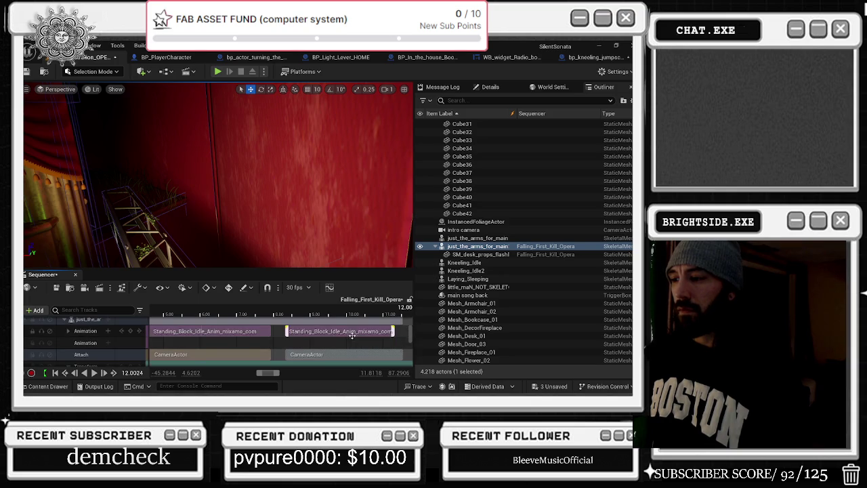
scroll(351, 336, up, 1)
scroll(352, 346, up, 2)
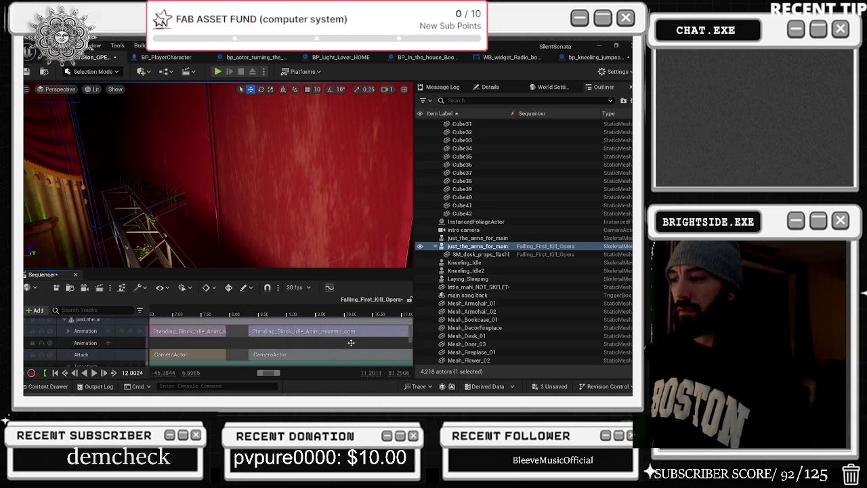
scroll(353, 348, down, 2)
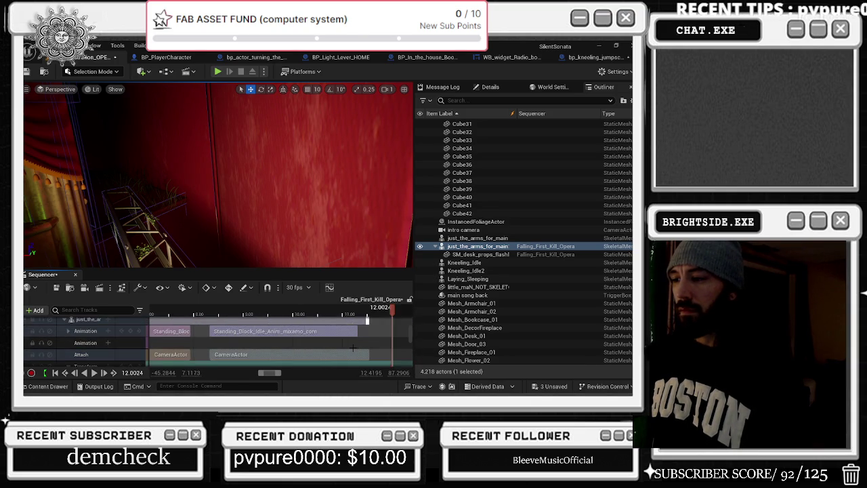
scroll(287, 334, down, 1)
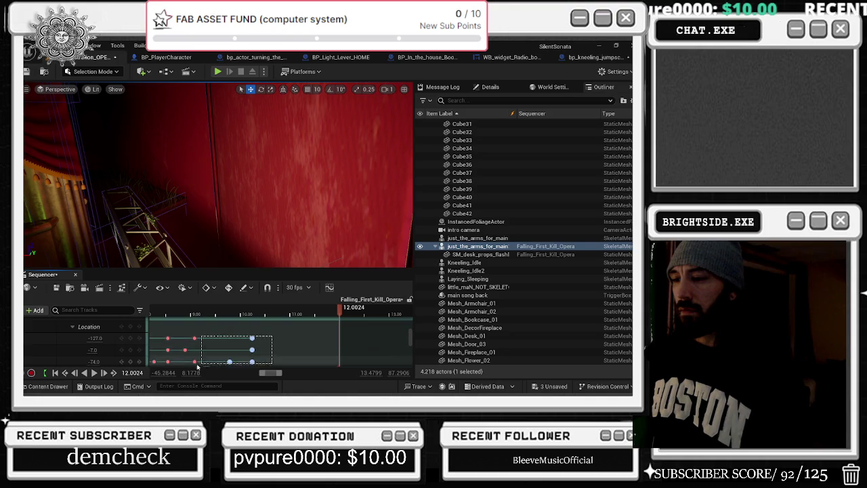
scroll(203, 359, down, 3)
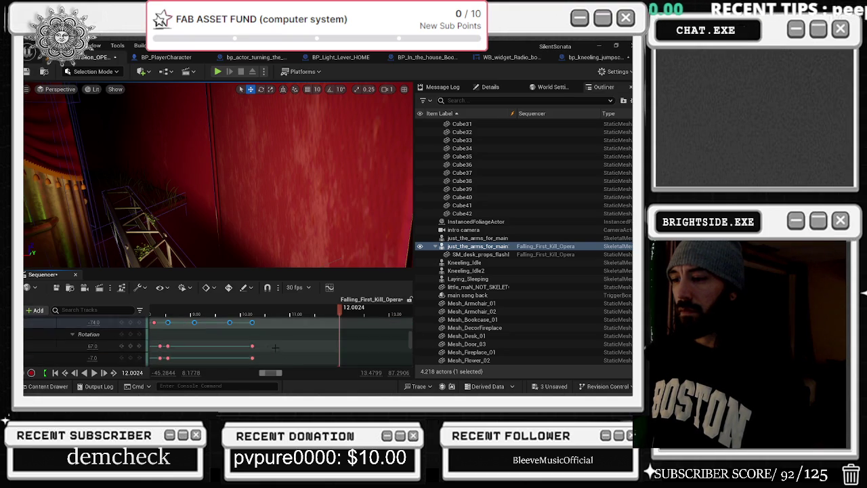
scroll(173, 361, down, 4)
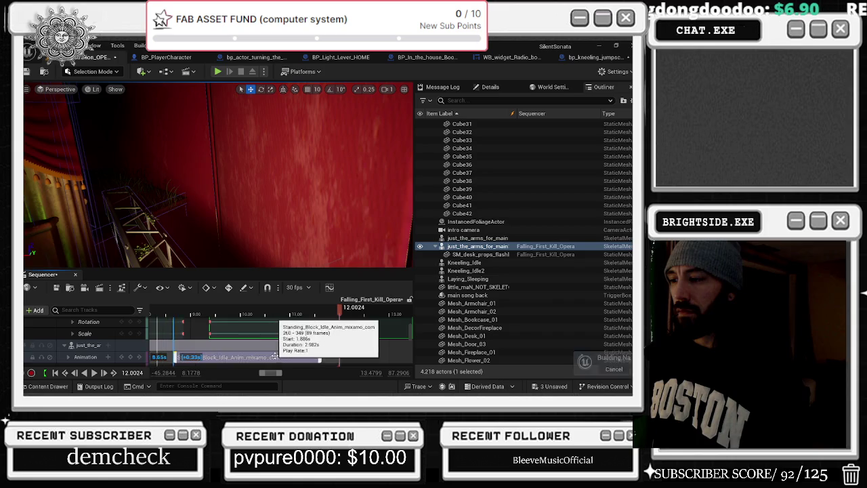
drag(273, 355, 288, 355)
click(174, 314)
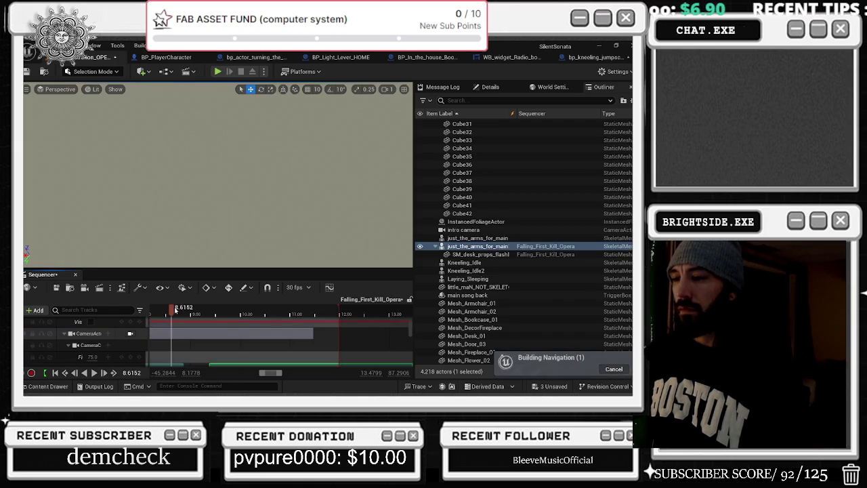
key(space)
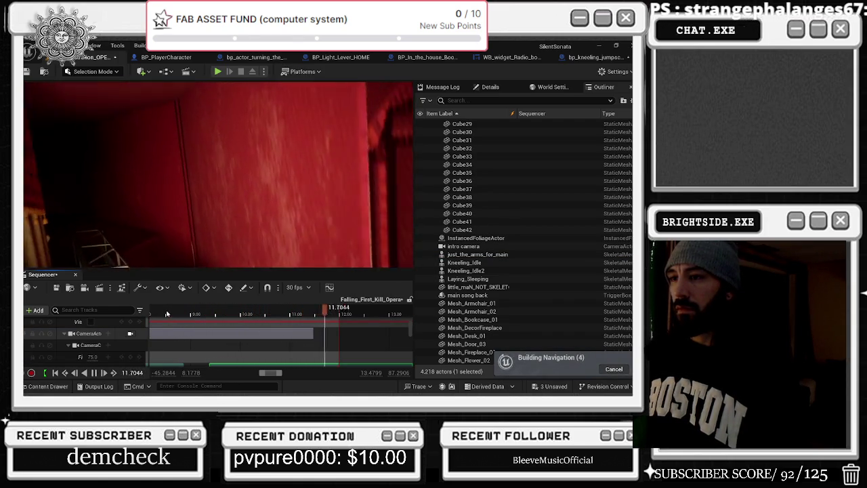
scroll(258, 329, down, 3)
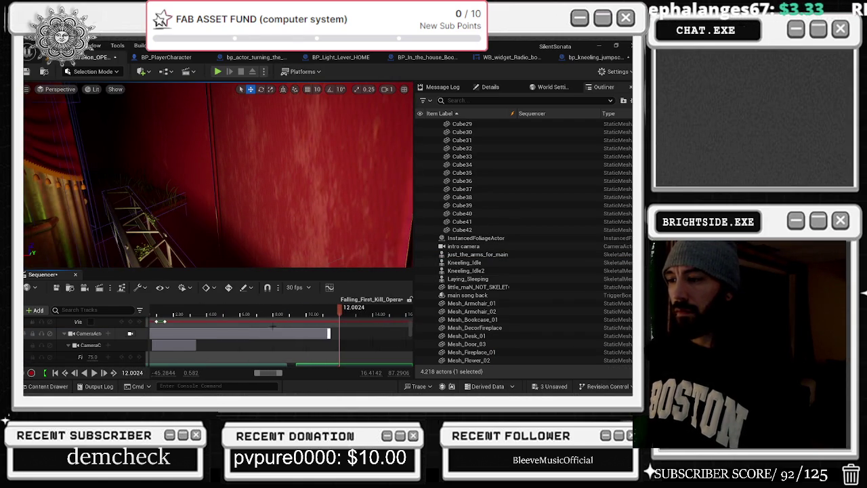
click(258, 313)
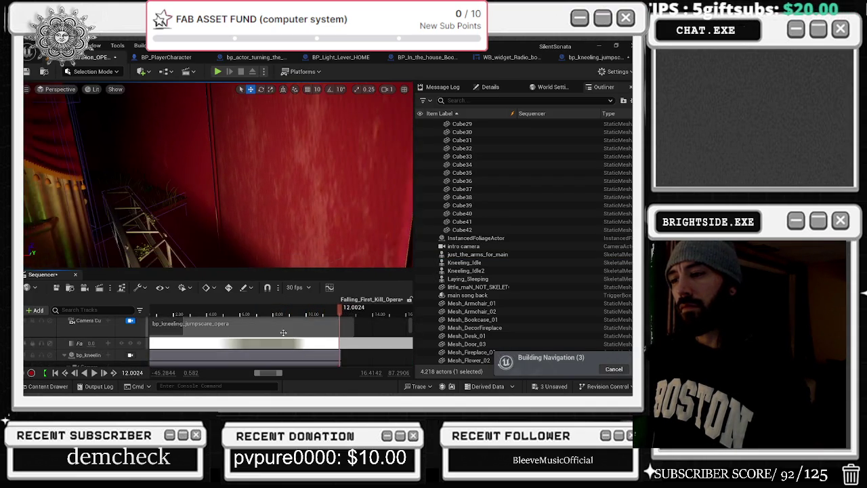
click(257, 312)
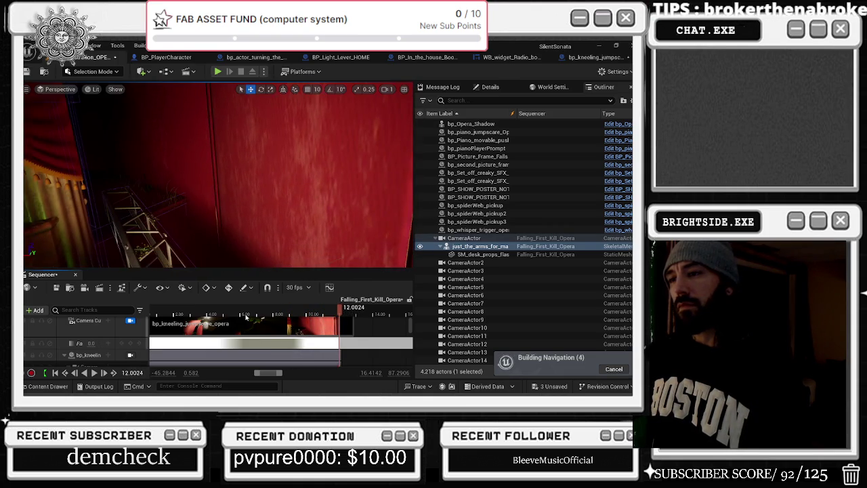
drag(325, 313, 283, 311)
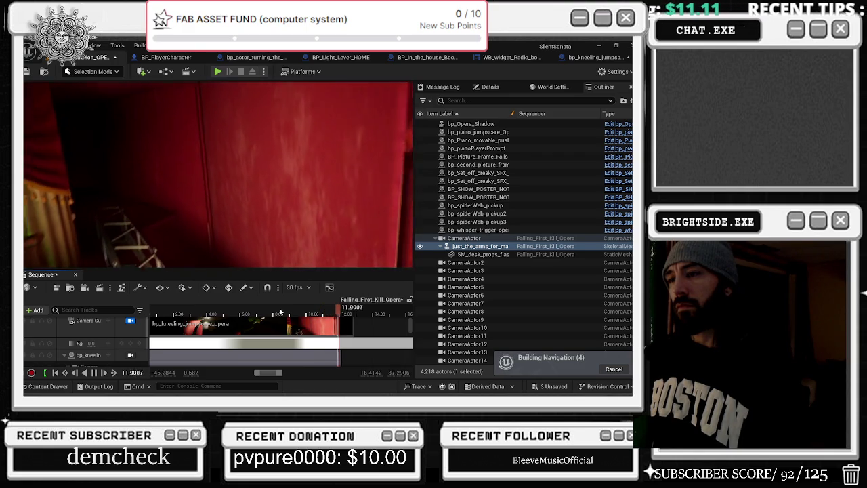
scroll(304, 316, down, 4)
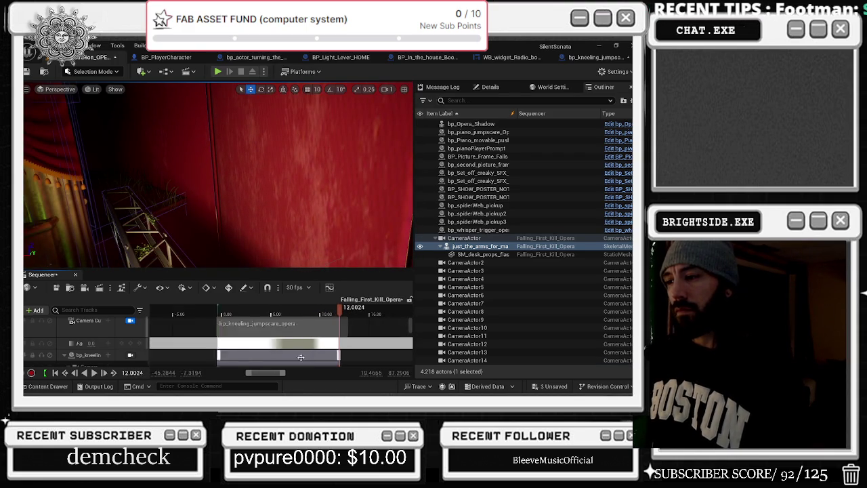
key(space)
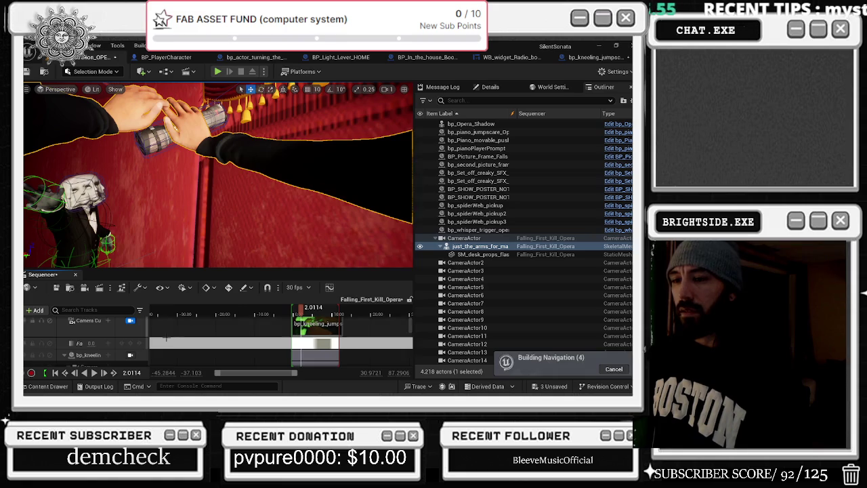
scroll(89, 332, down, 3)
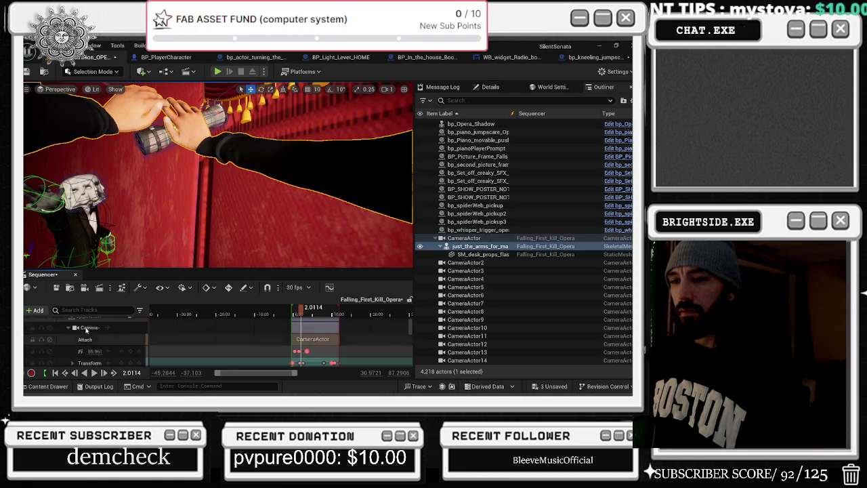
click(89, 329)
scroll(284, 332, up, 5)
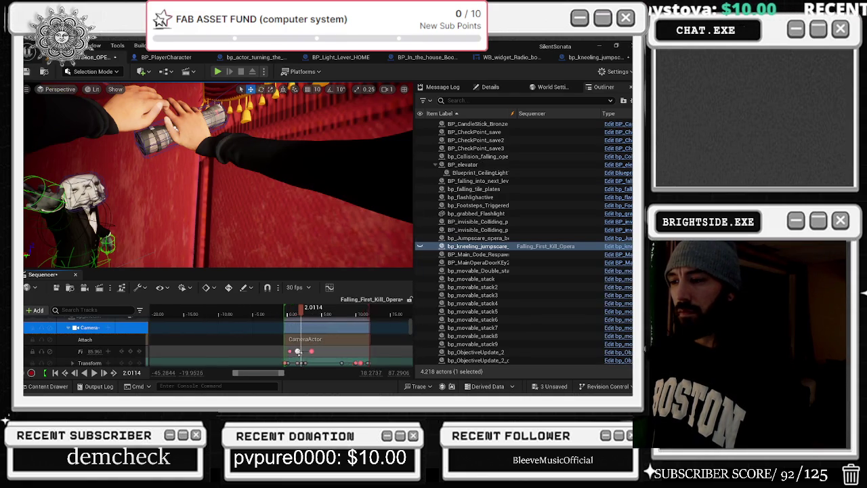
click(263, 313)
key(space)
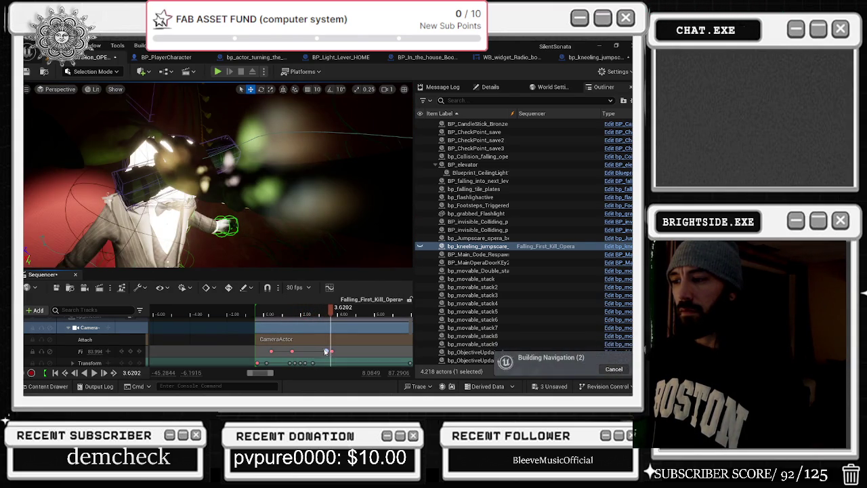
click(283, 314)
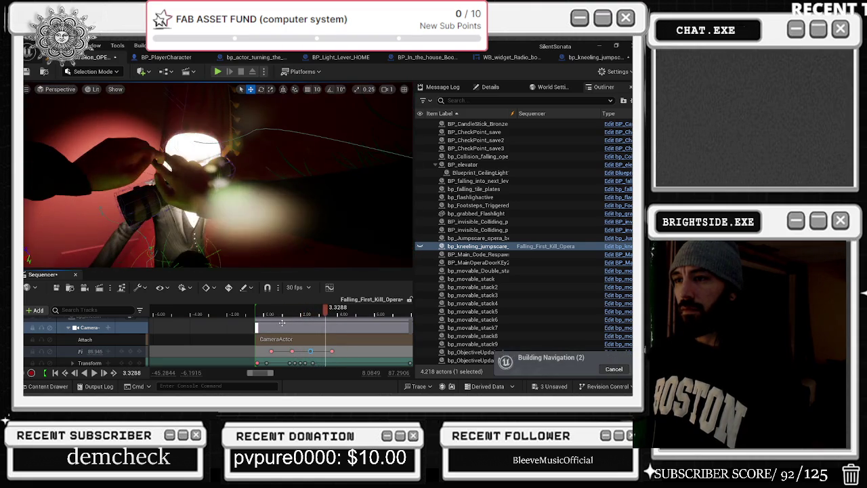
Step: Select the clown's three_head mesh and scrub to about 2.8 seconds
click(200, 151)
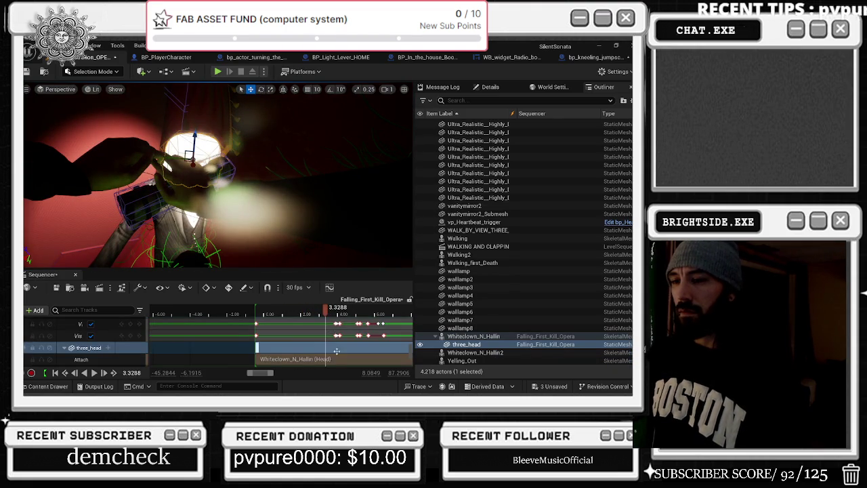
scroll(336, 359, down, 2)
scroll(326, 359, down, 3)
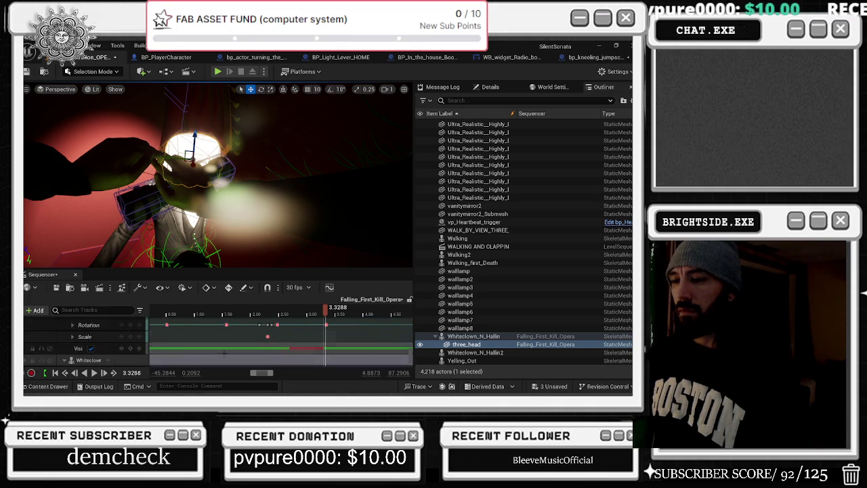
drag(262, 312, 309, 319)
Step: Key three_head visible at about 2.7 s and shift that key about 0.24s later
click(77, 349)
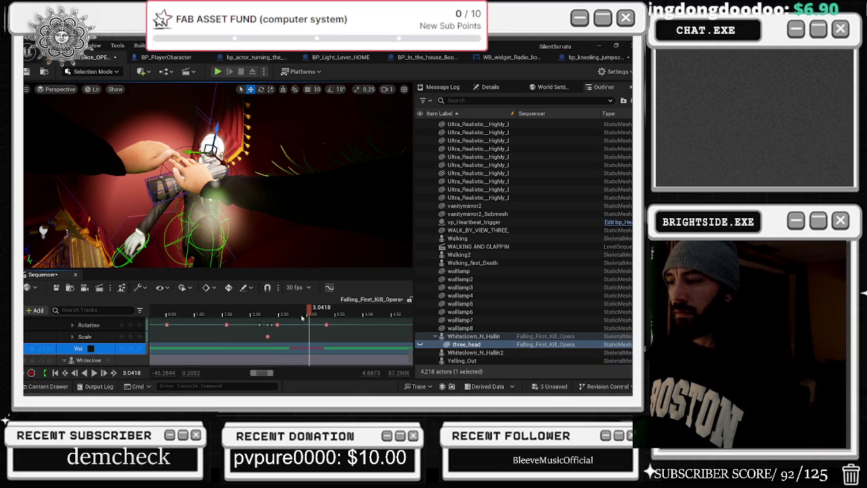
key(Left)
key(Left)
key(Left)
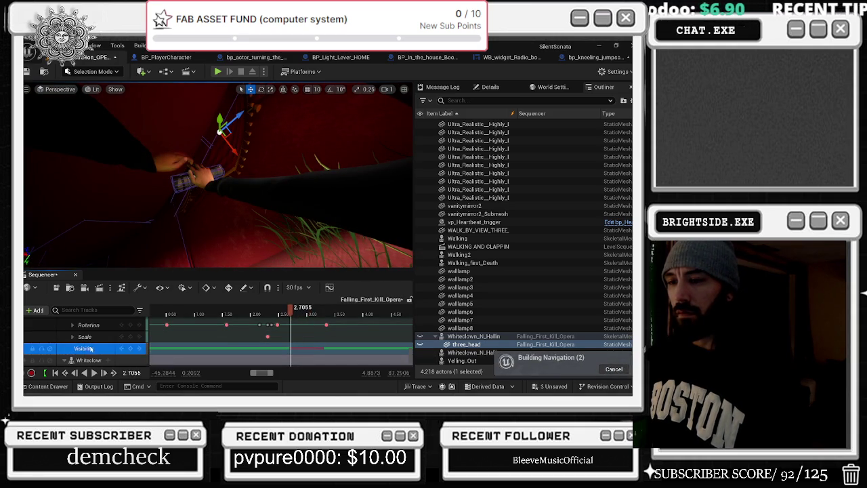
click(90, 348)
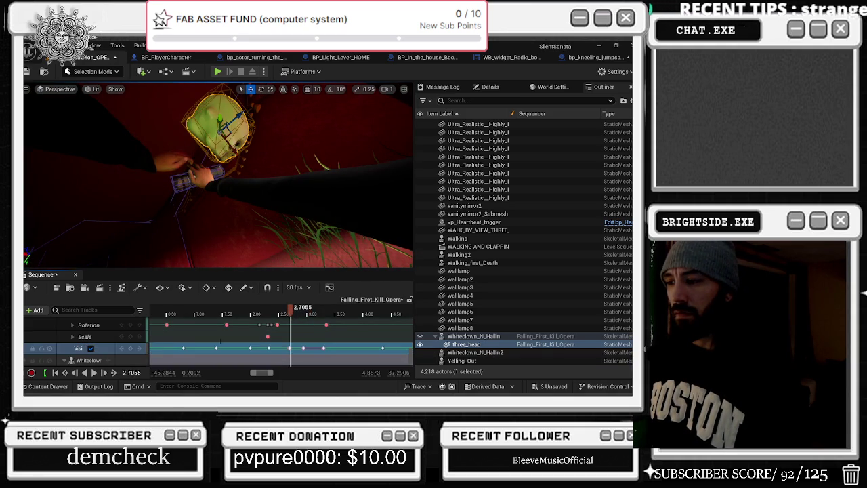
drag(305, 348, 323, 348)
mouse_move(290, 310)
mouse_down()
mouse_move(232, 310)
mouse_move(345, 310)
mouse_up()
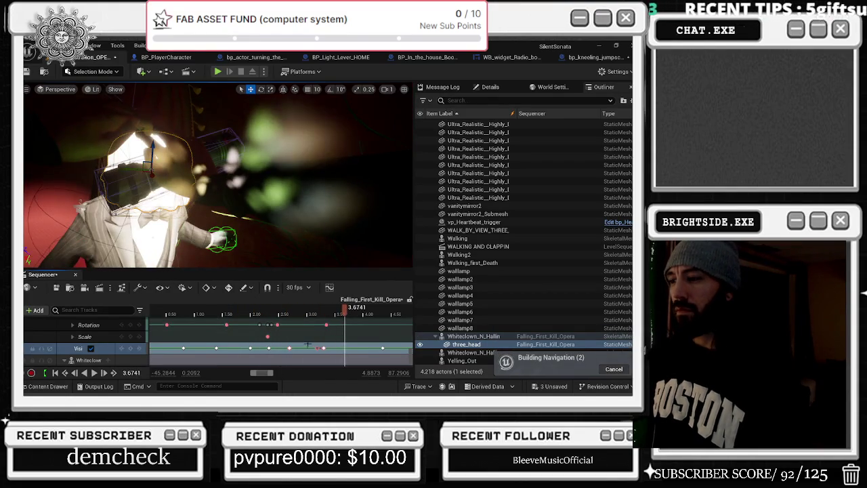
click(239, 346)
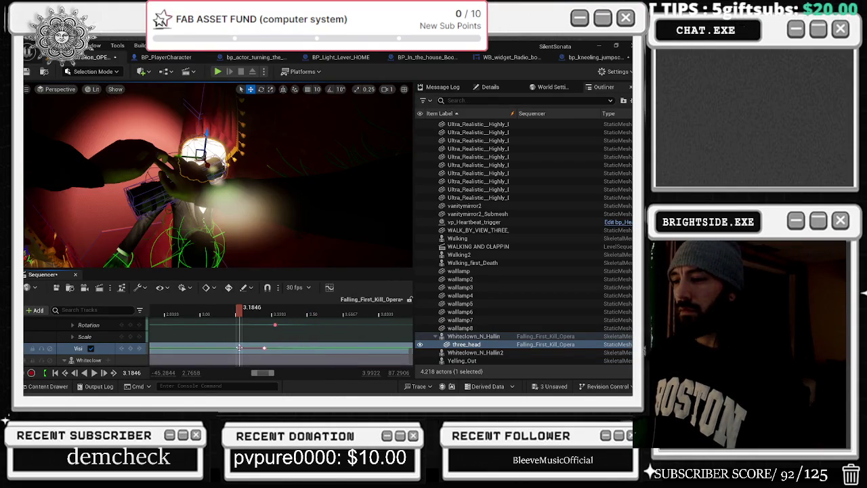
click(242, 347)
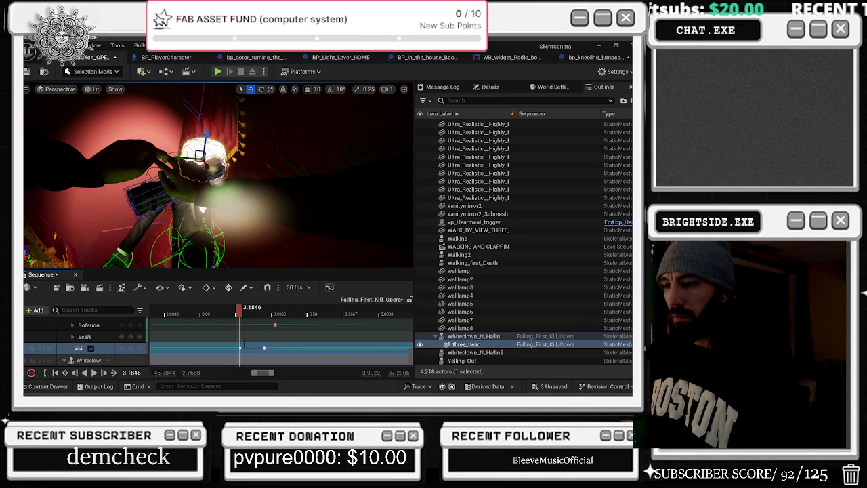
click(240, 348)
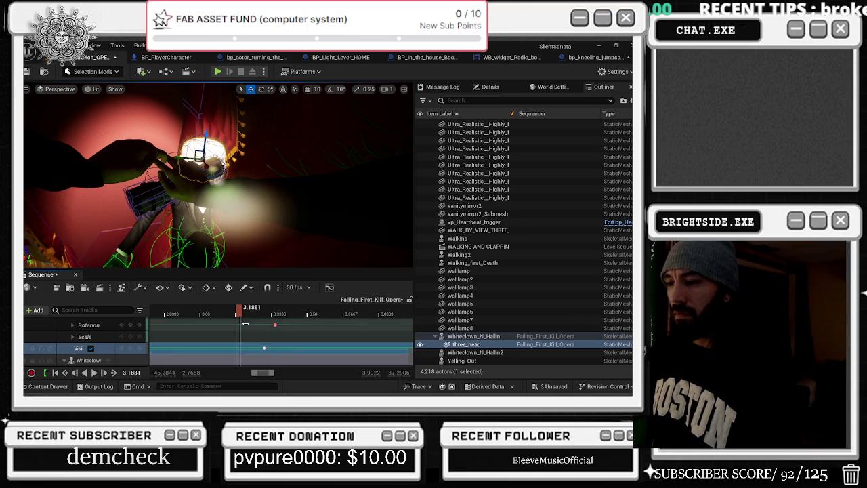
key(space)
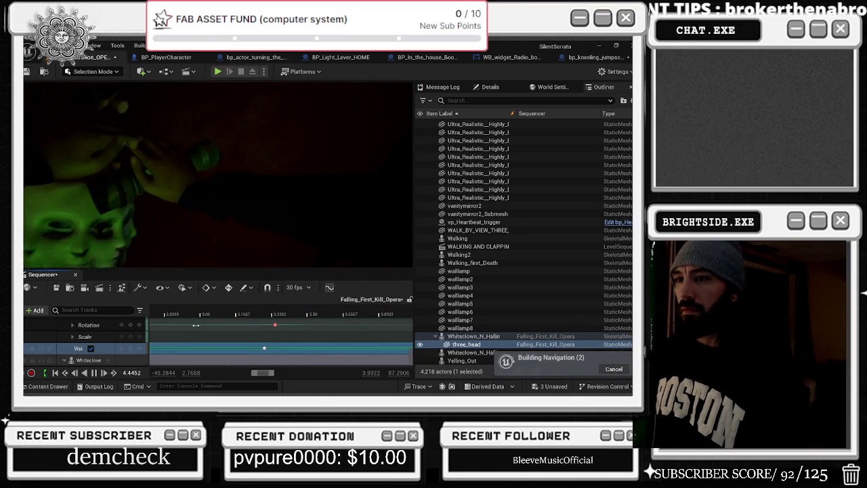
scroll(321, 344, down, 2)
scroll(321, 344, down, 2)
key(alt+Tab)
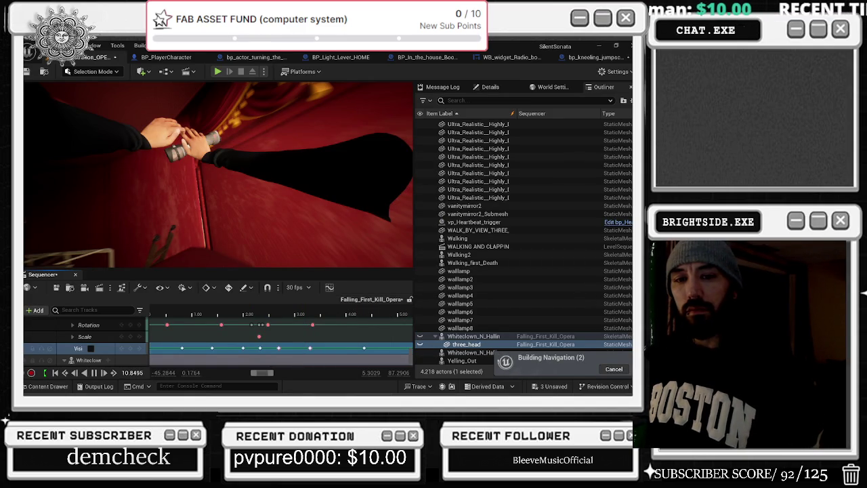
drag(240, 310, 124, 314)
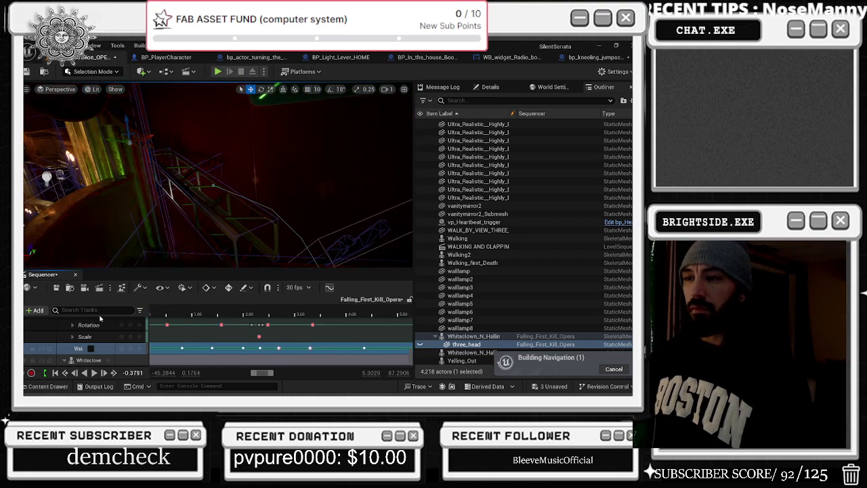
key(space)
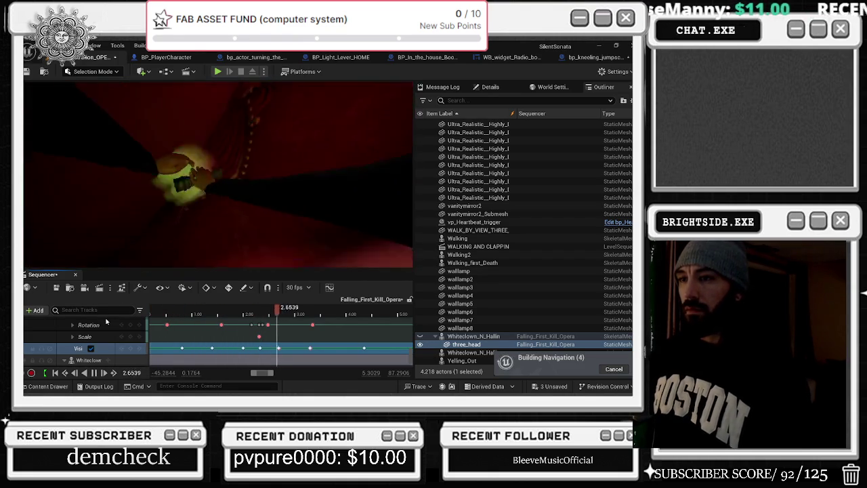
scroll(273, 334, down, 3)
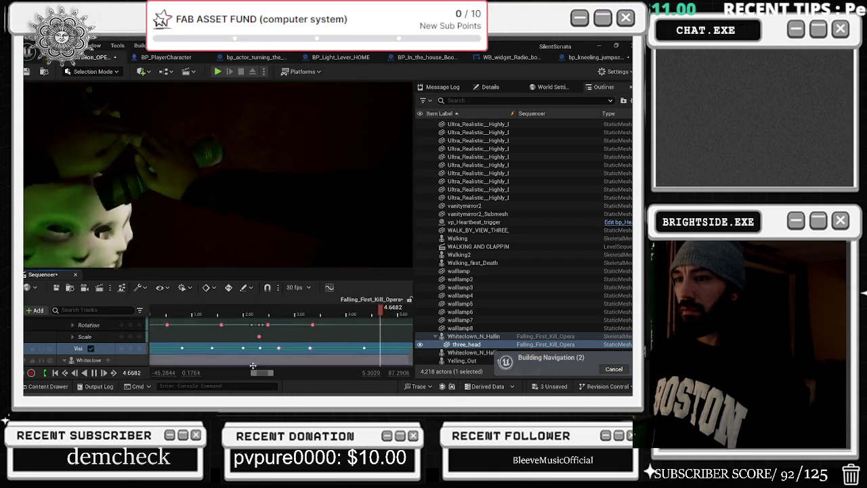
scroll(308, 324, down, 2)
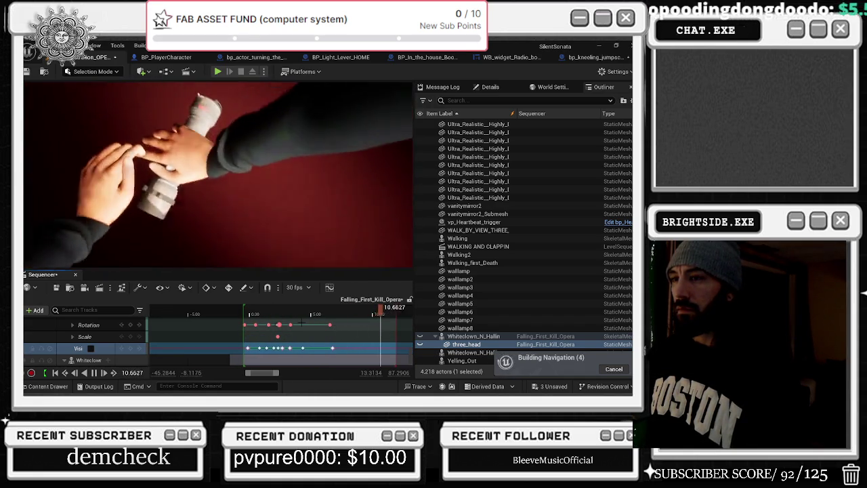
click(252, 311)
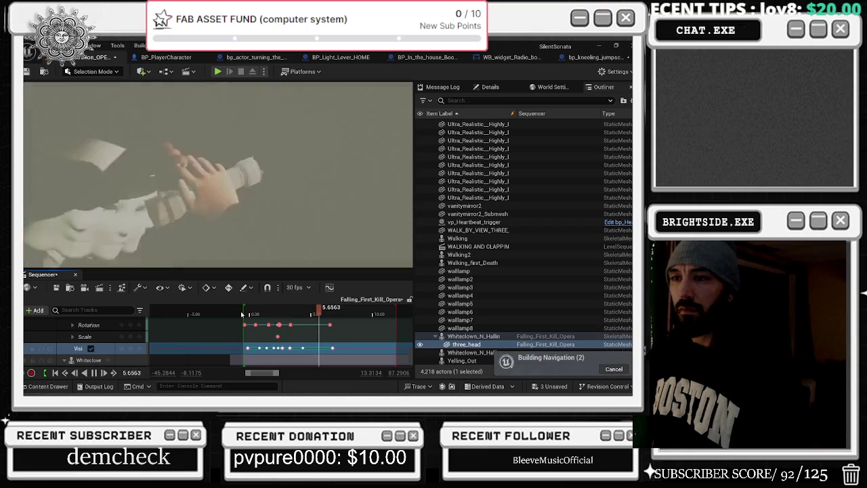
click(268, 312)
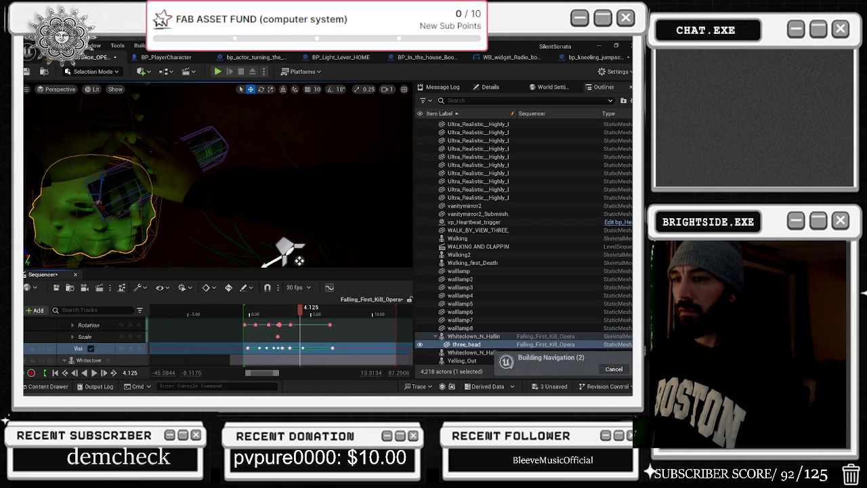
Step: Shift the three_head visibility key about half a second earlier, near 2.8 s
scroll(107, 332, up, 5)
scroll(107, 330, down, 3)
scroll(292, 351, up, 3)
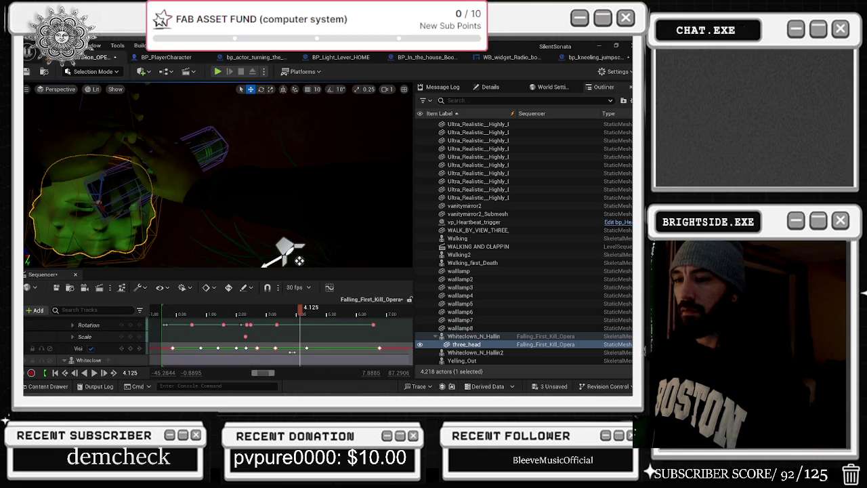
scroll(285, 339, up, 2)
click(200, 313)
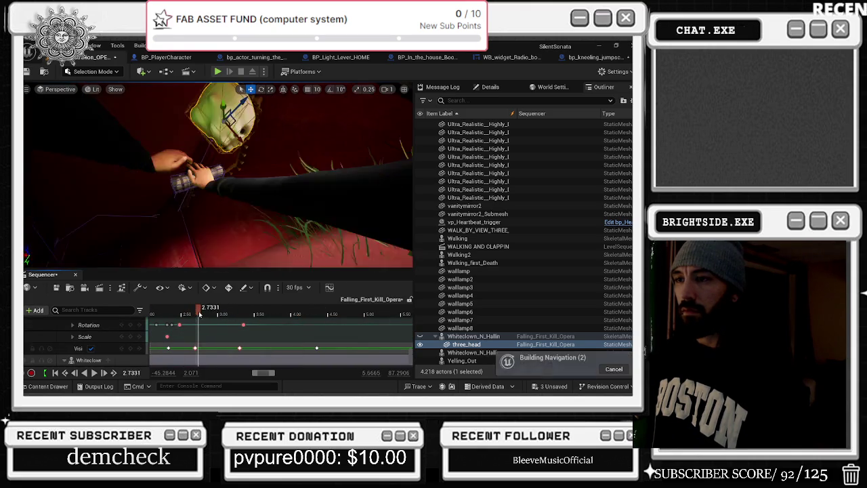
drag(201, 313, 198, 313)
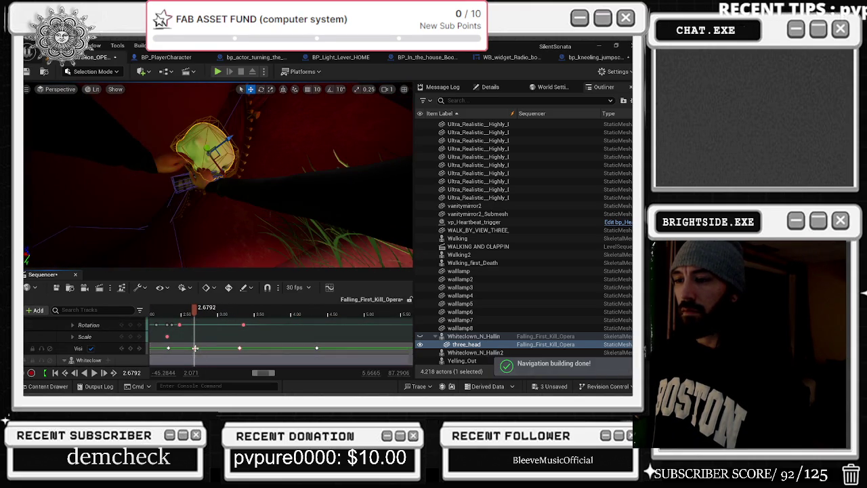
click(90, 349)
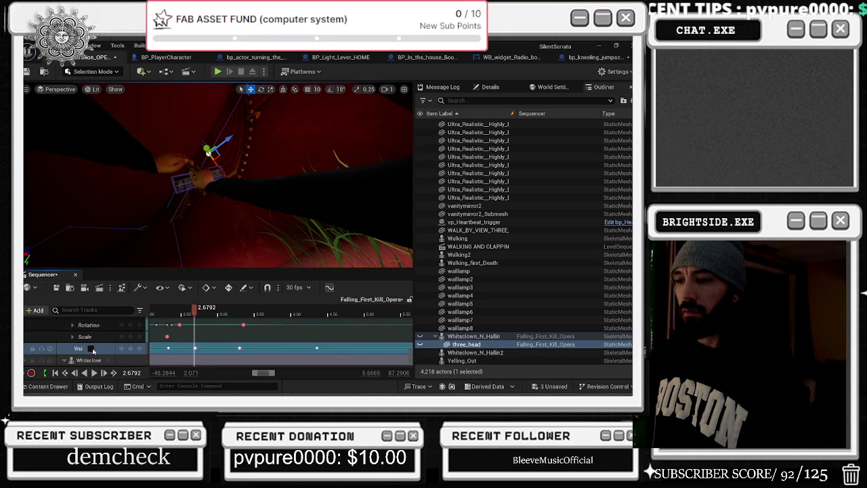
drag(194, 349, 187, 350)
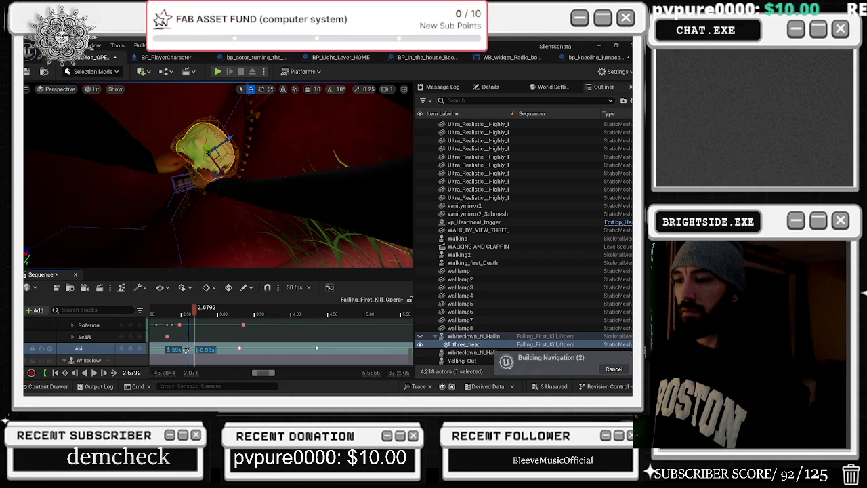
mouse_move(194, 314)
mouse_down()
mouse_move(175, 313)
mouse_move(247, 314)
mouse_move(202, 313)
mouse_up()
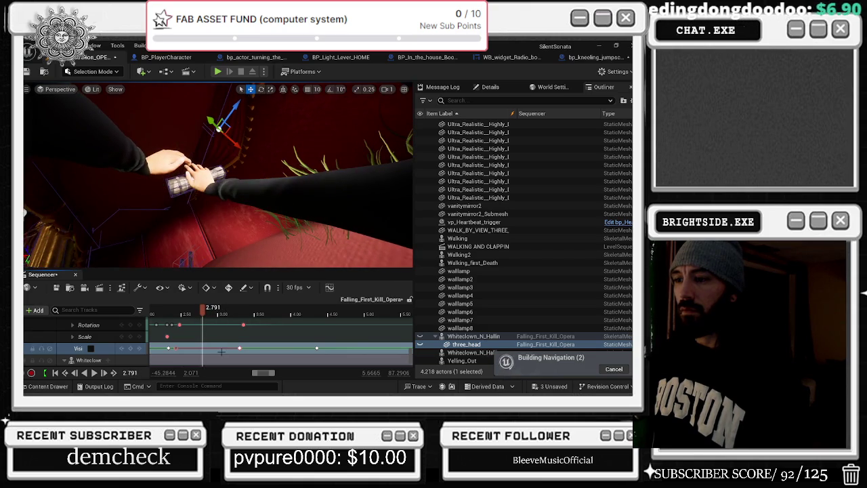
drag(240, 347, 203, 346)
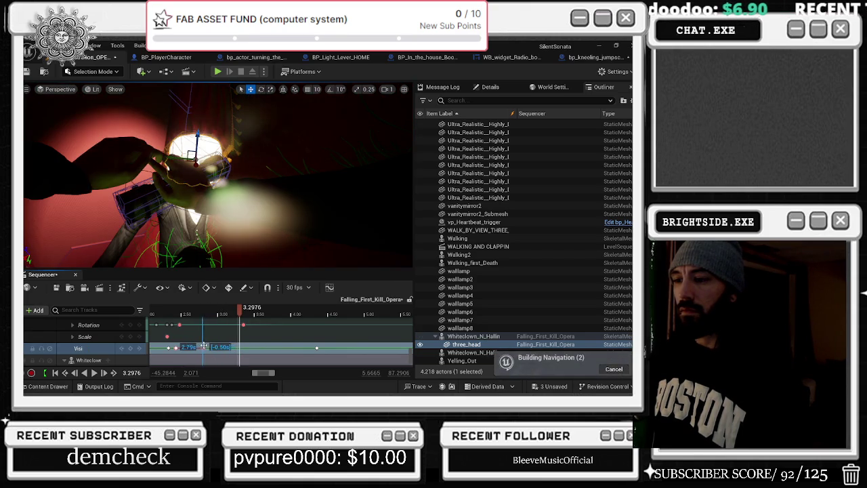
Step: Replay from around 2.6 s to check the timing, then select Whiteclown_N_Hallin
click(188, 314)
key(space)
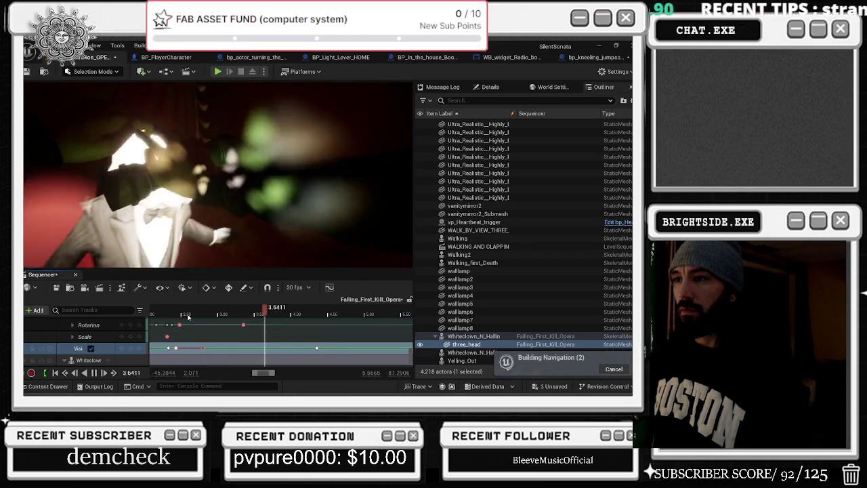
key(space)
click(203, 315)
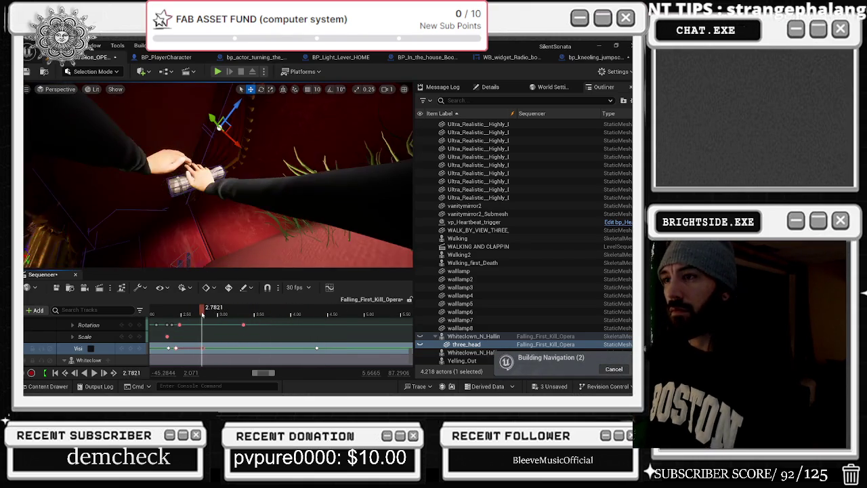
key(space)
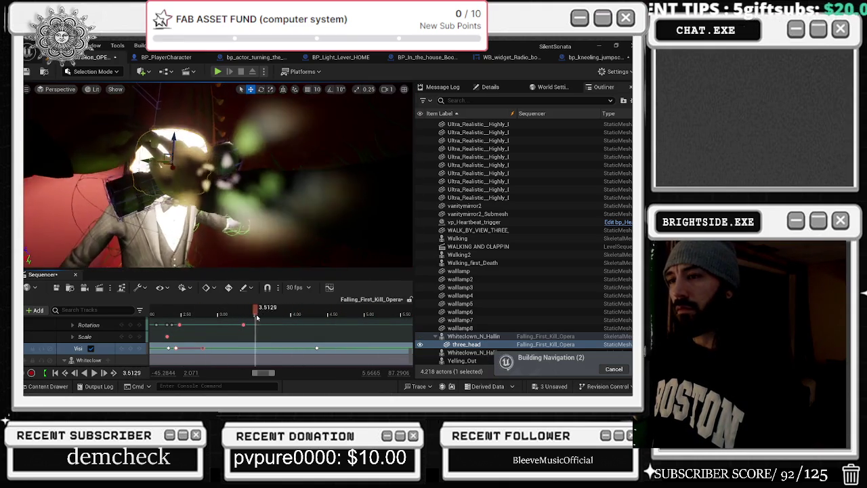
click(158, 238)
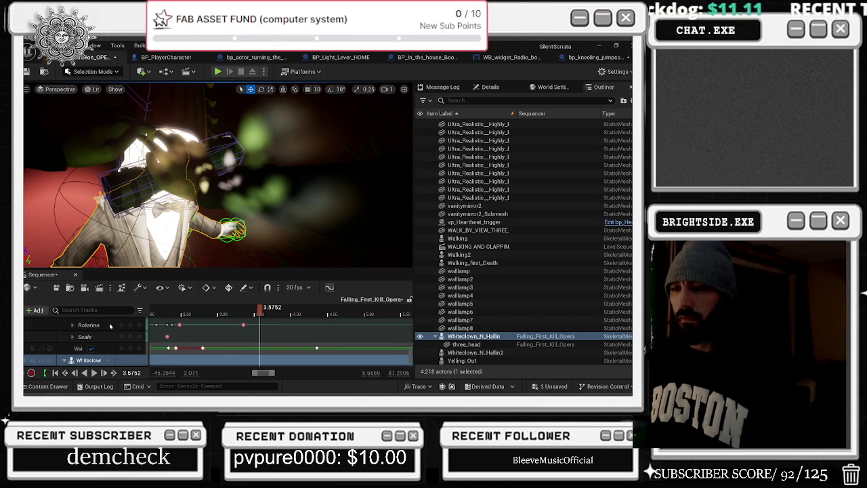
key(ctrl+space)
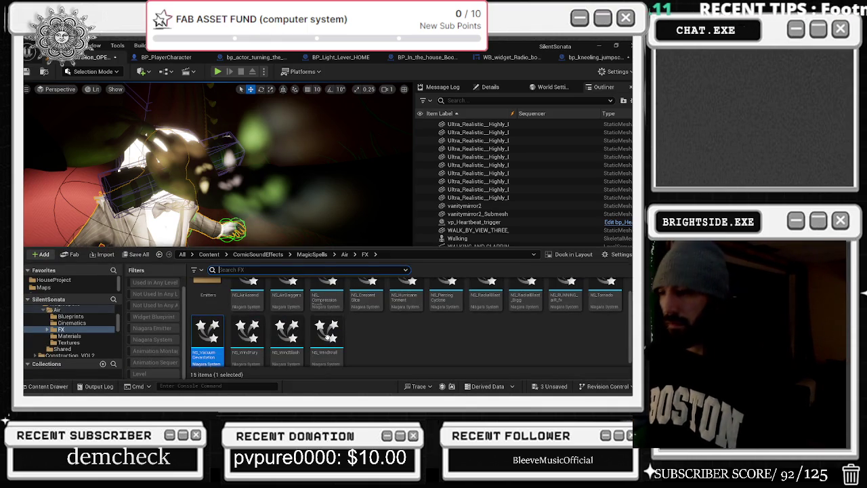
Step: Go up to the MagicSpells folder and switch the viewport to Unlit
scroll(327, 337, up, 1)
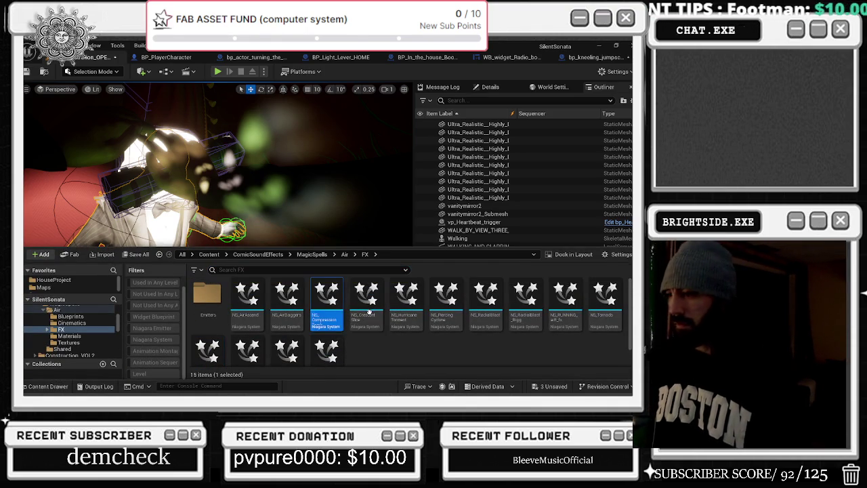
click(321, 255)
click(93, 89)
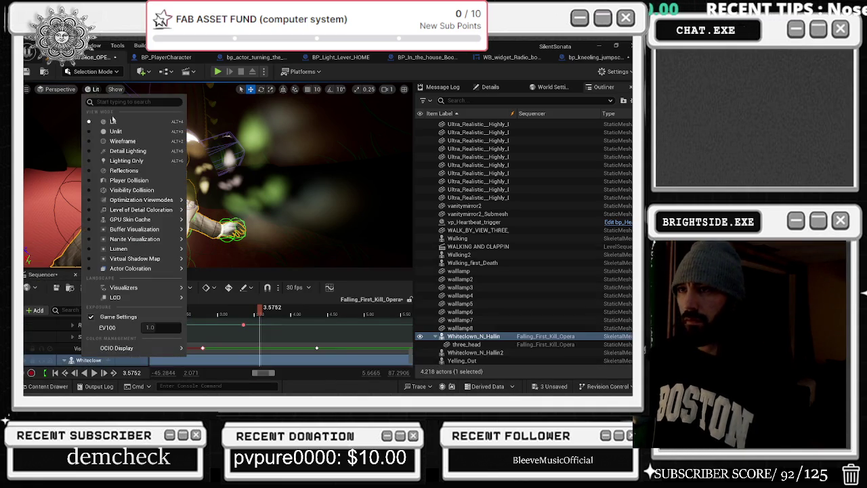
click(102, 132)
Step: Search all content for the Darkness system and open NS_Darkness
click(46, 386)
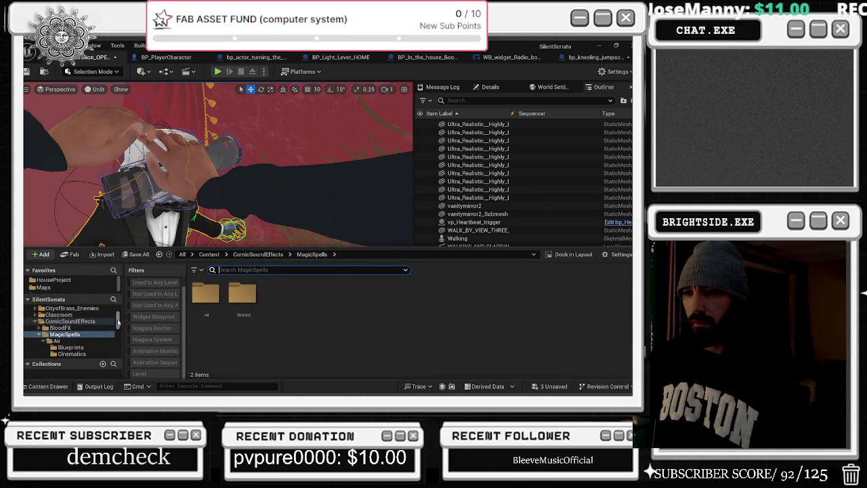
click(183, 254)
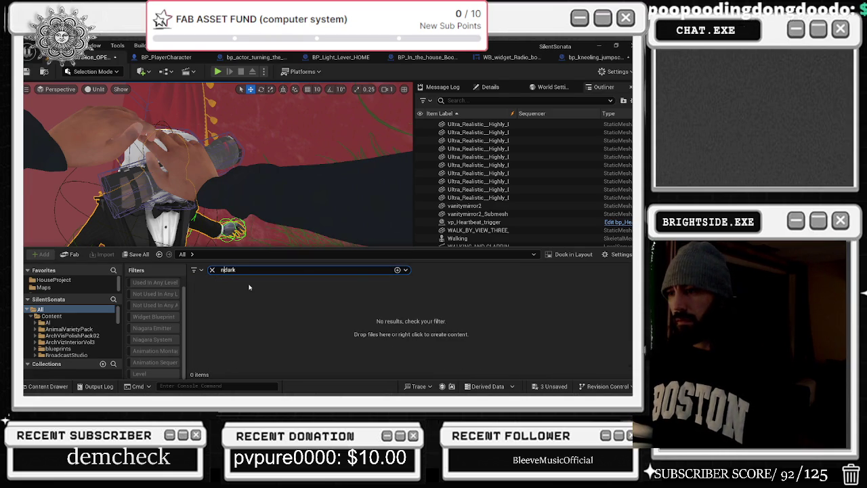
text(s_)
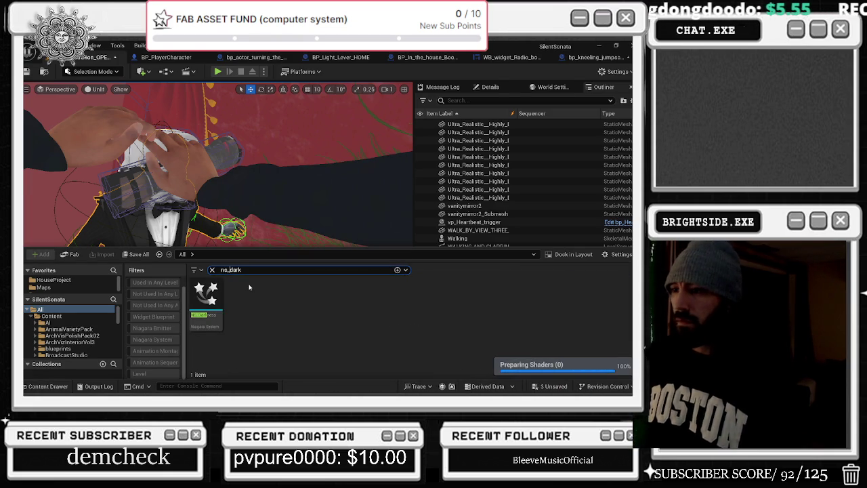
double_click(215, 292)
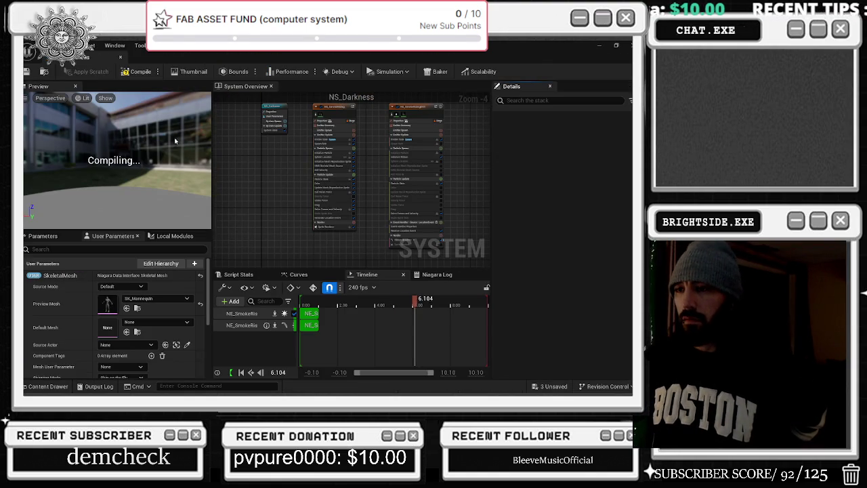
Step: Place NS_Darkness in the level near the clown and add it to the sequence
click(122, 58)
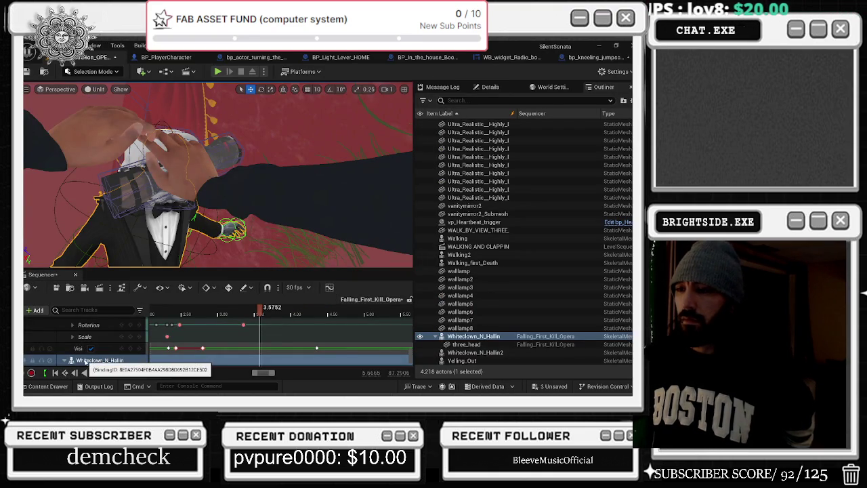
click(58, 386)
mouse_move(205, 298)
mouse_down()
mouse_move(157, 228)
mouse_move(146, 226)
mouse_up()
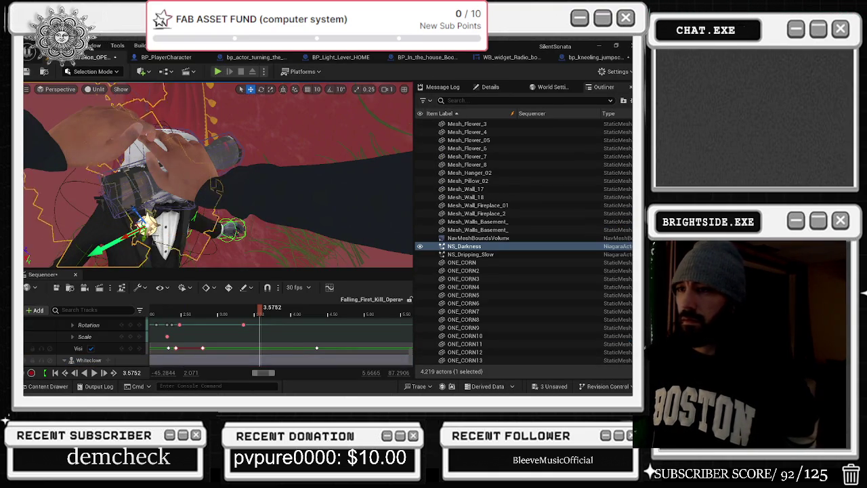
click(34, 309)
mouse_move(41, 170)
click(179, 170)
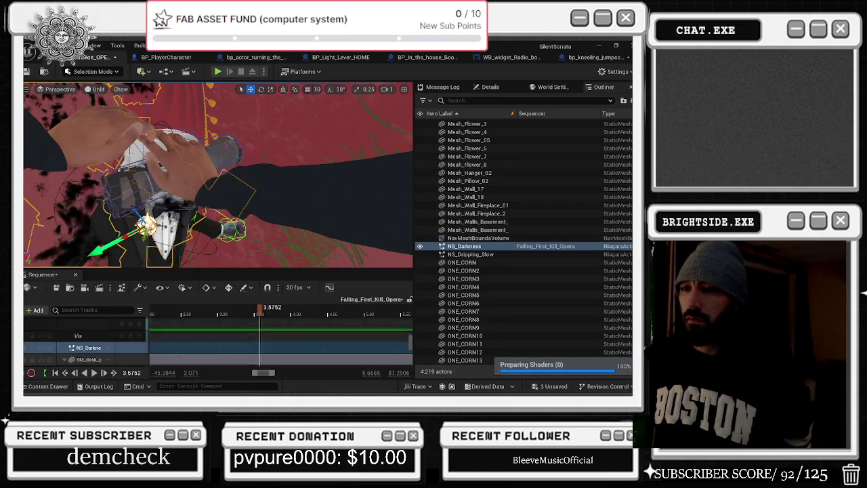
click(99, 347)
Step: Attach NS_Darkness to Whiteclown_N_Hallin's Head bone
mouse_move(156, 266)
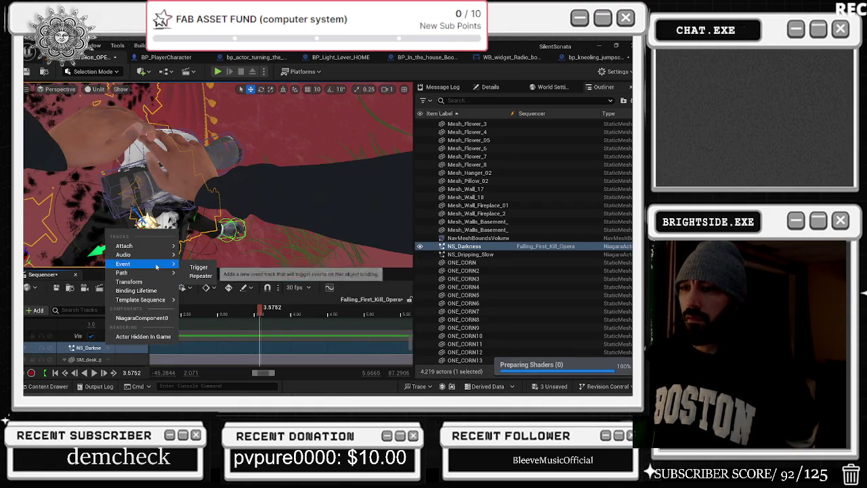
mouse_move(155, 246)
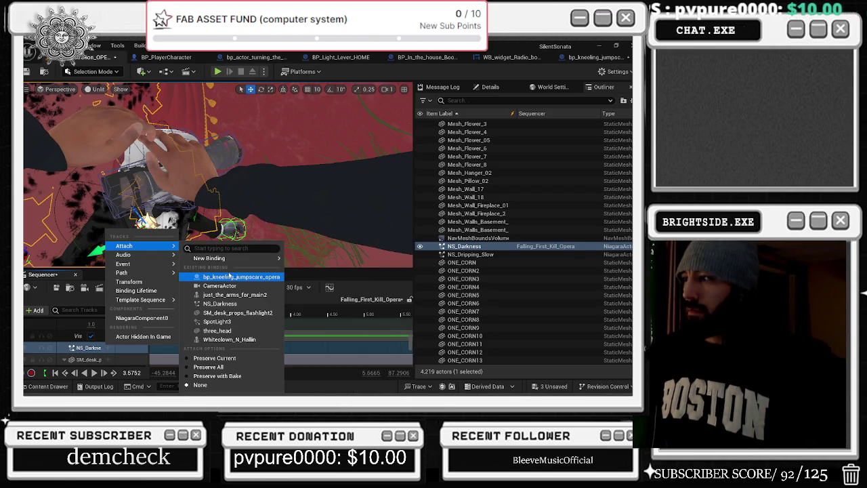
mouse_move(223, 258)
click(229, 338)
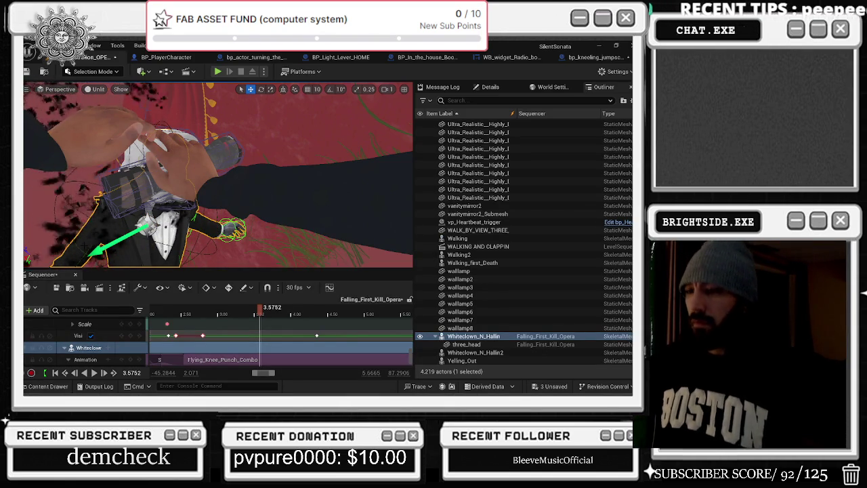
scroll(93, 337, up, 1)
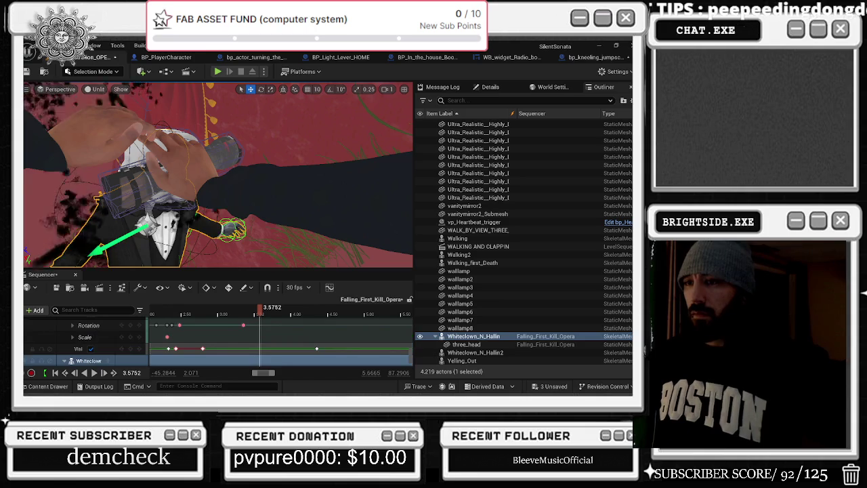
scroll(524, 244, up, 10)
scroll(93, 337, down, 3)
click(108, 347)
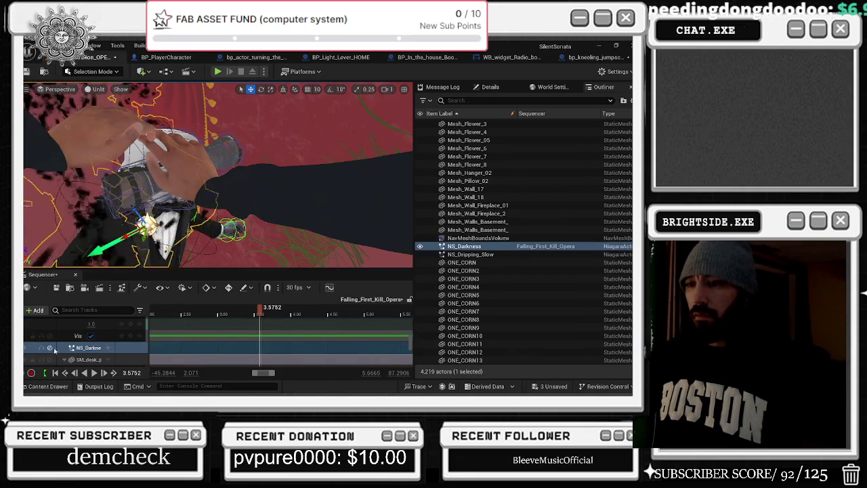
right_click(108, 347)
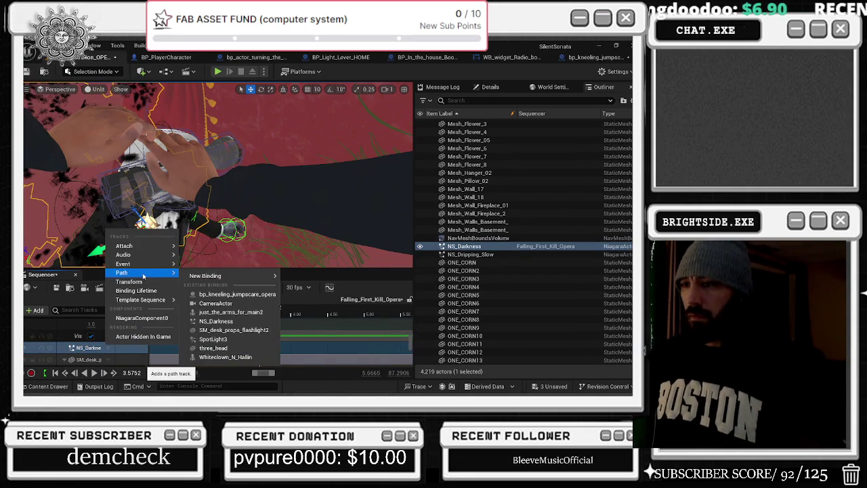
mouse_move(139, 247)
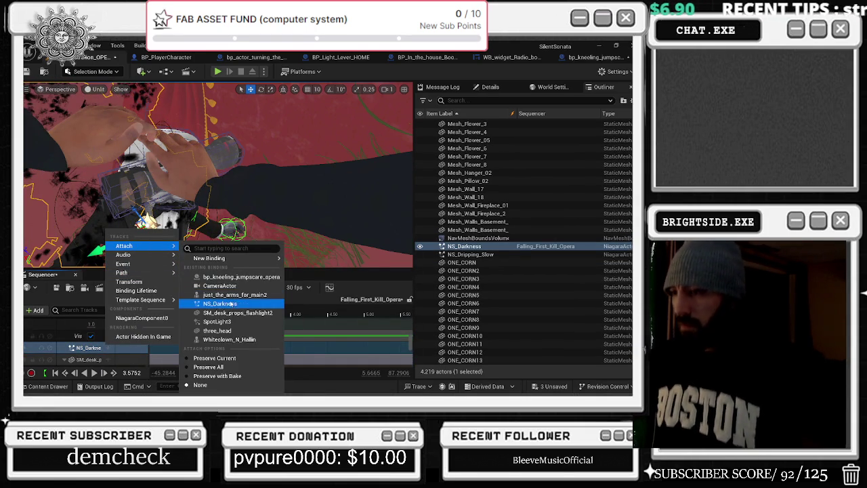
click(233, 335)
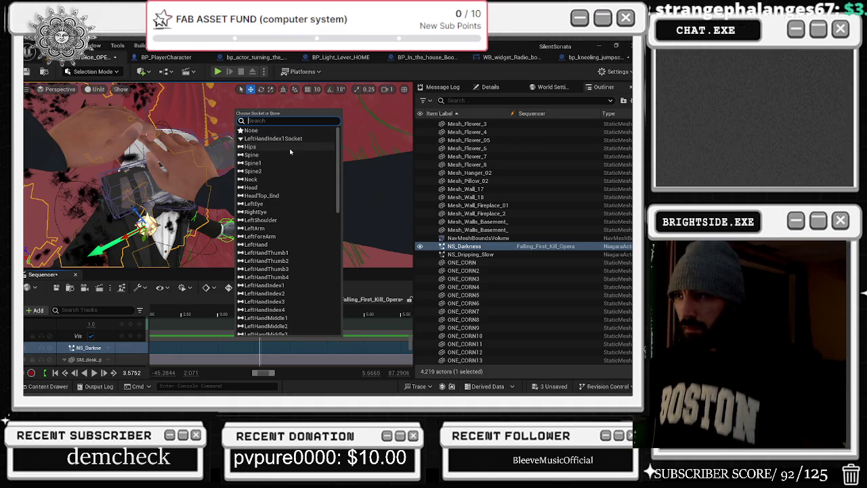
click(288, 187)
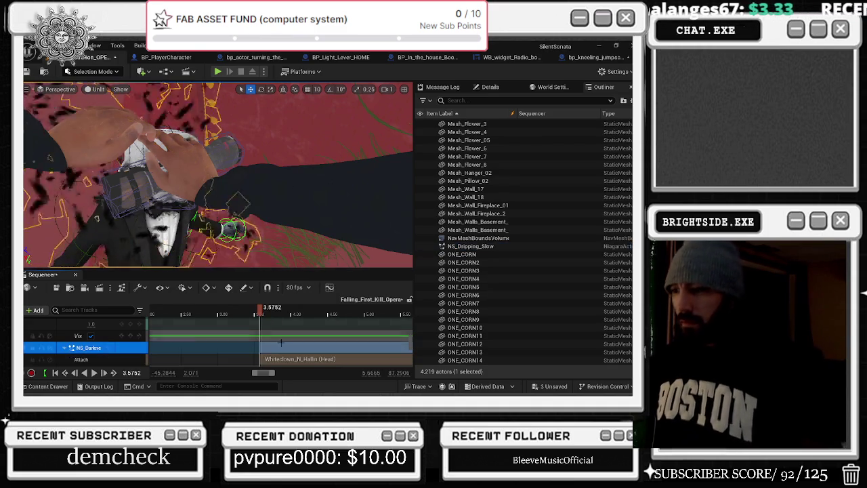
Step: Stretch the NS_Darkness Attach section so it starts earlier
scroll(290, 346, up, 2)
scroll(290, 346, down, 5)
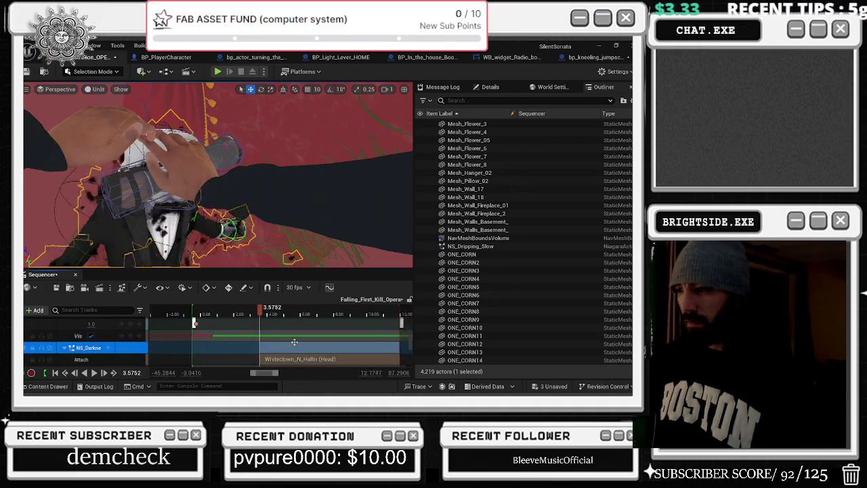
click(259, 346)
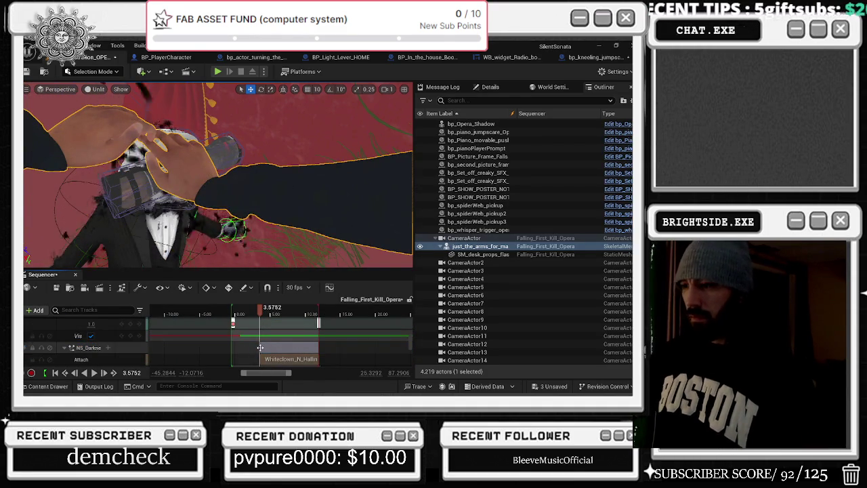
drag(260, 359, 233, 359)
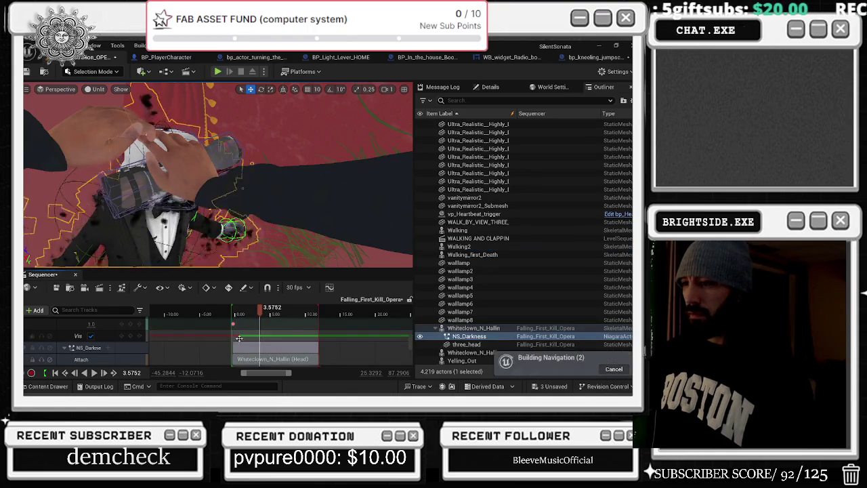
click(233, 313)
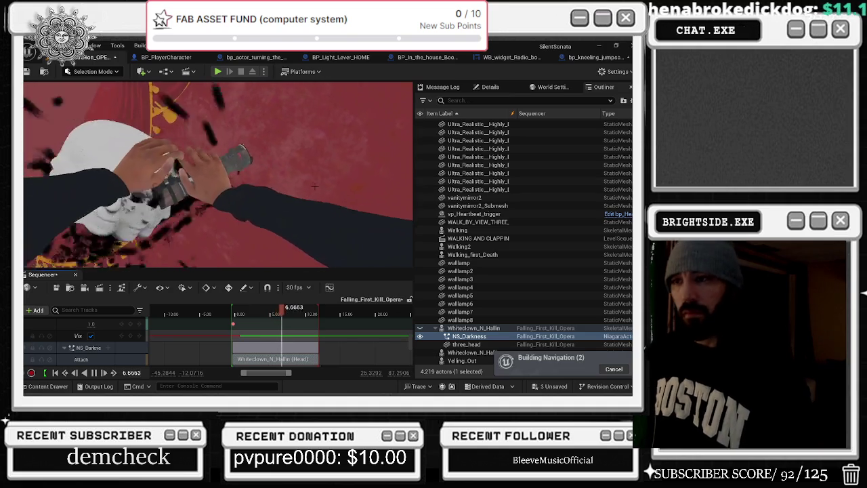
Step: Stop playback and add an Events track with a Trigger key to NS_Darkness
key(space)
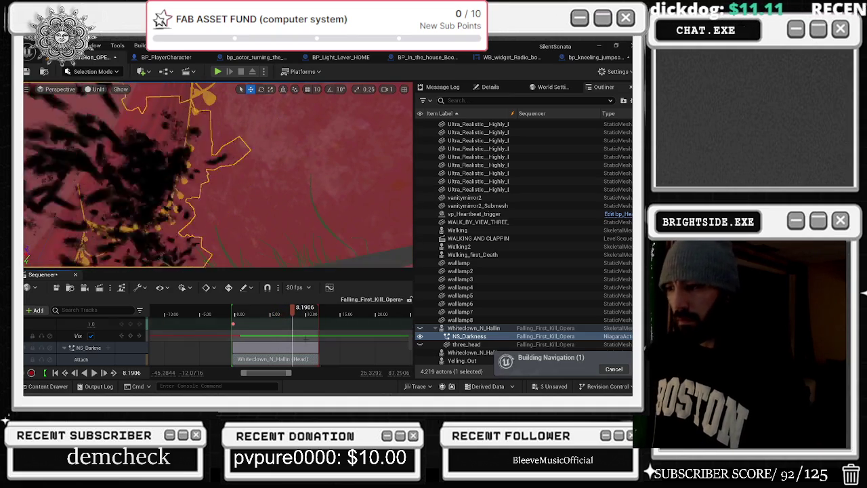
scroll(317, 333, down, 2)
scroll(108, 339, up, 1)
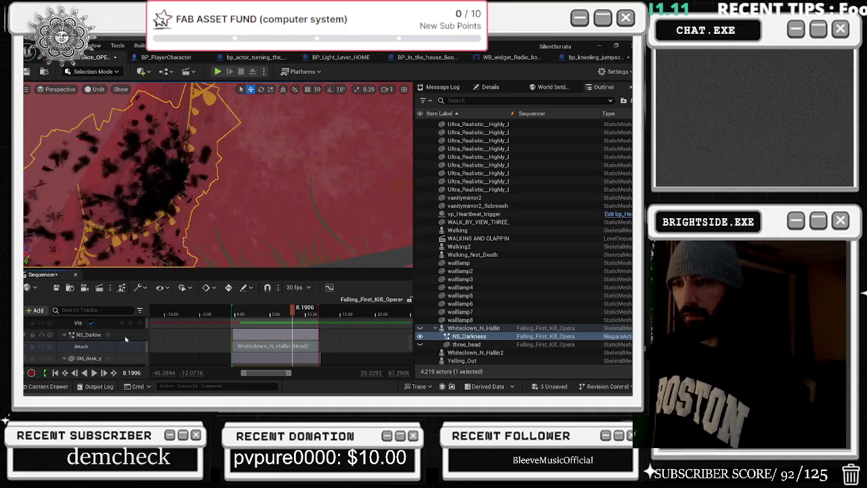
click(109, 335)
mouse_move(135, 233)
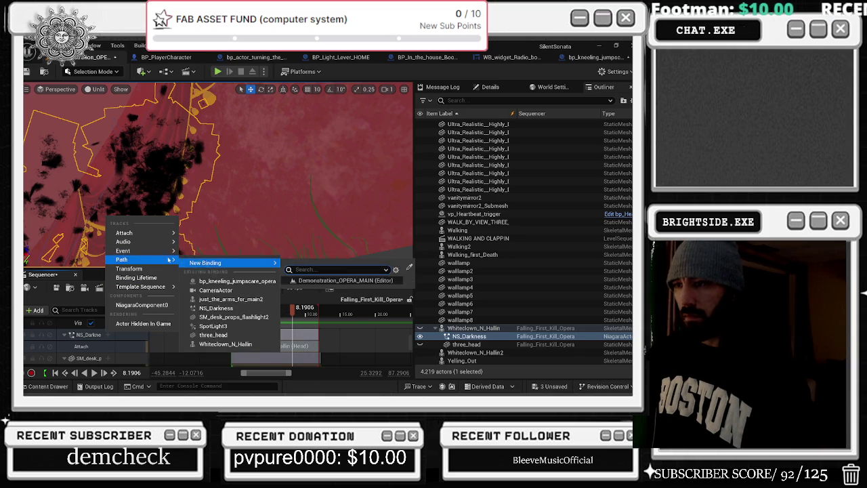
click(190, 254)
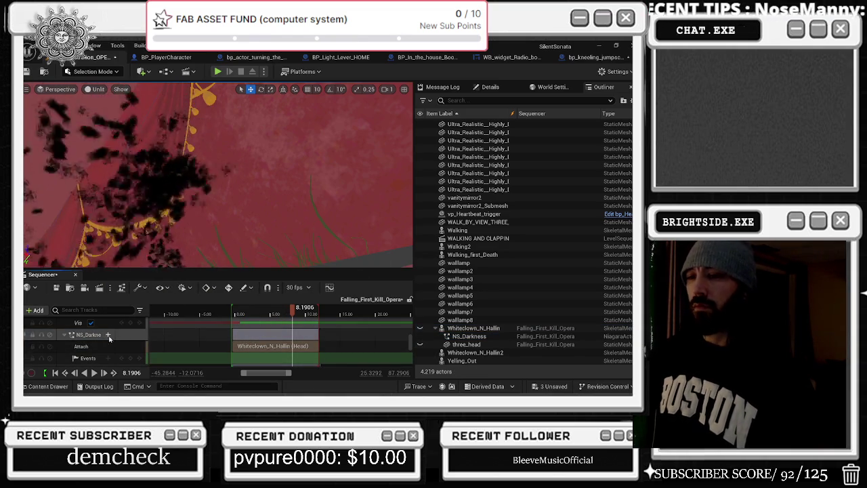
Step: Quick-bind the event key's endpoint to a new NS_Darkness_Event in the director blueprint
right_click(293, 354)
mouse_move(336, 266)
click(471, 292)
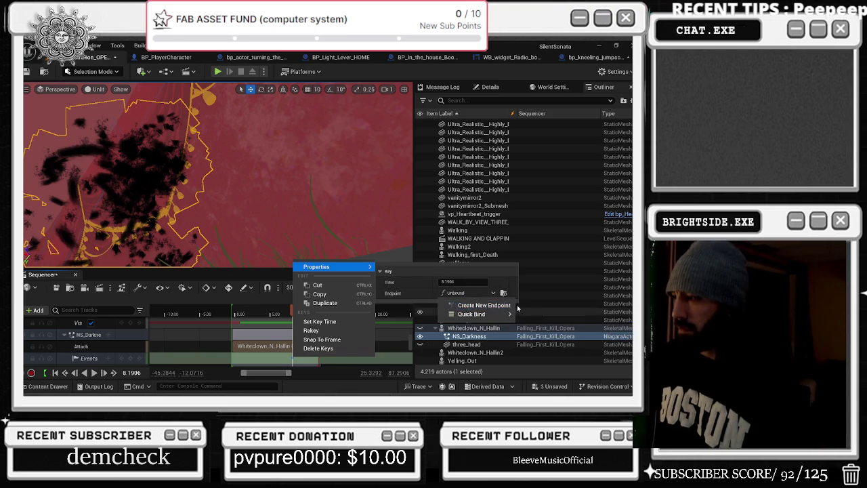
click(477, 306)
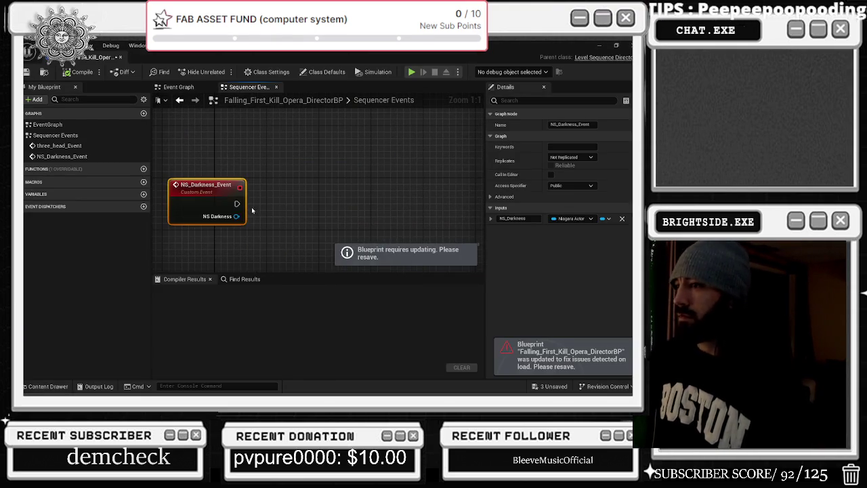
Step: Wire a Destroy Actor node to the NS Darkness pin in NS_Darkness_Event
drag(266, 220, 295, 219)
text(destr\)
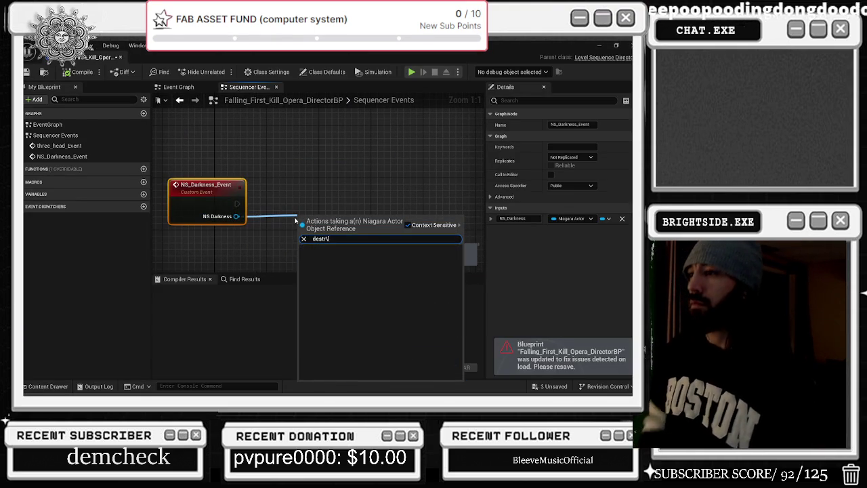
key(BackSpace)
key(Return)
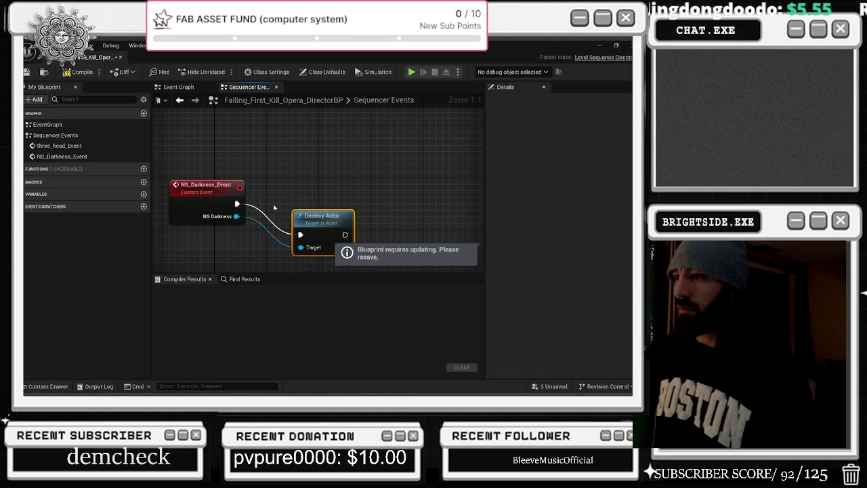
Step: Add a 3.0 second Delay followed by another Destroy Actor node
mouse_move(356, 166)
mouse_down()
mouse_move(318, 149)
mouse_move(358, 181)
mouse_move(249, 145)
mouse_up()
mouse_move(316, 195)
mouse_down()
mouse_move(371, 195)
mouse_move(302, 203)
mouse_up()
key(ctrl+v)
text(3)
key(Return)
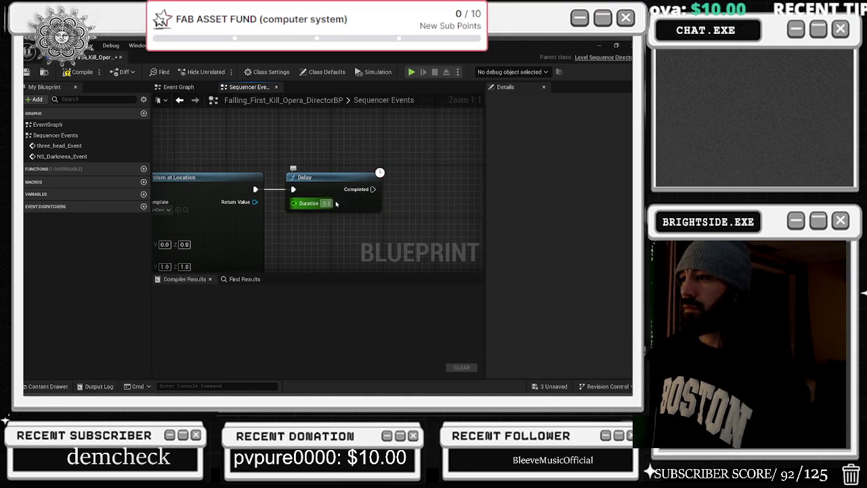
mouse_move(29, 197)
mouse_down()
mouse_move(111, 219)
mouse_move(485, 216)
mouse_move(405, 228)
mouse_up()
text(desy)
key(BackSpace)
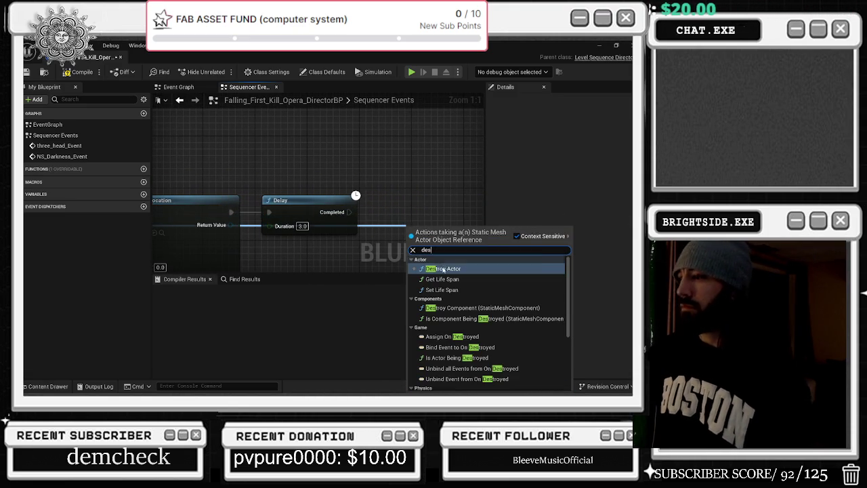
click(443, 269)
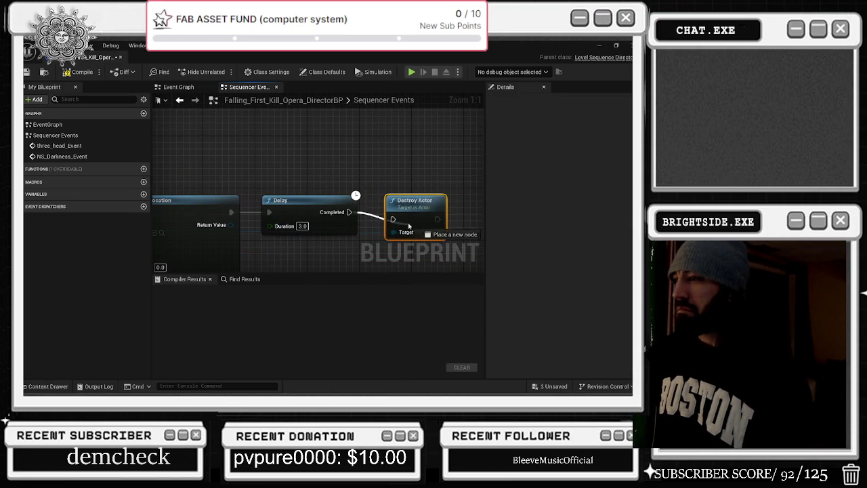
drag(423, 211, 417, 204)
Step: Compile the director blueprint, save all changes, and close its editor
key(F7)
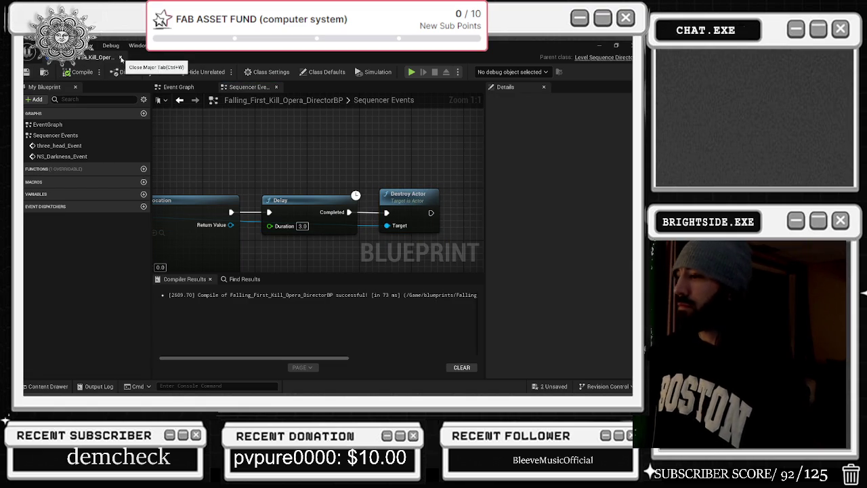
click(540, 387)
click(394, 312)
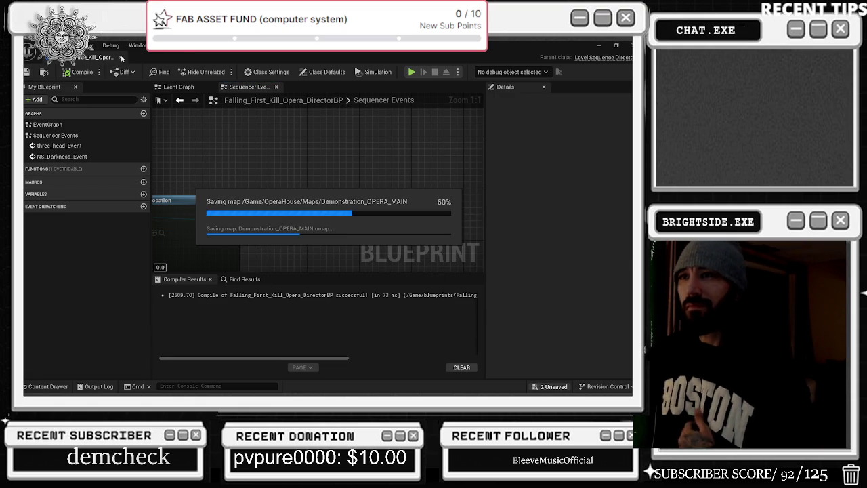
click(122, 58)
key(alt+Tab)
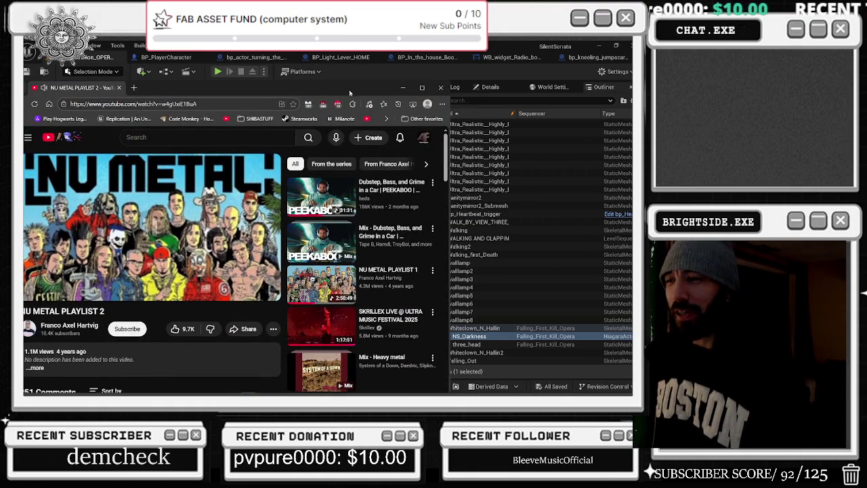
Step: Maximize the browser, expand the NU METAL PLAYLIST 2 description, and rewind ten seconds
click(421, 87)
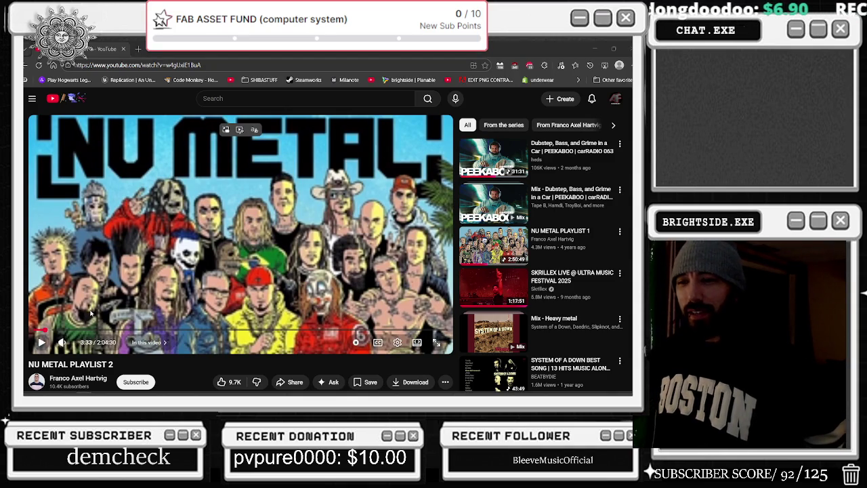
scroll(287, 238, down, 2)
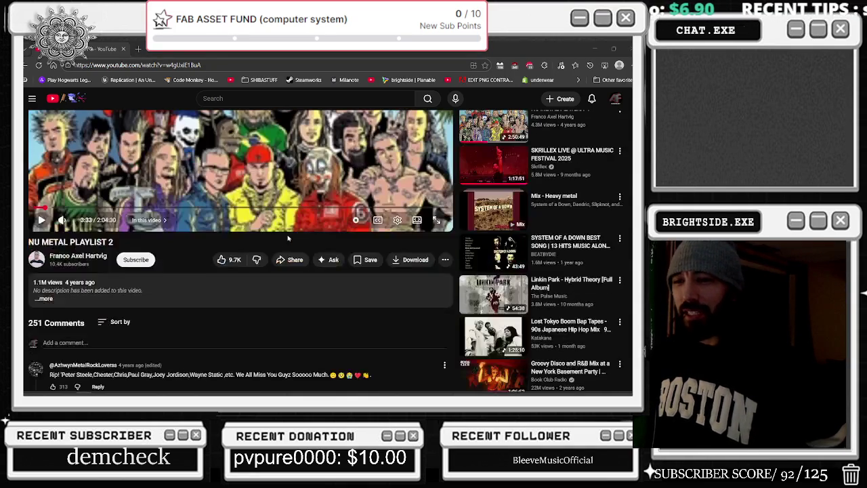
click(171, 303)
scroll(171, 304, down, 6)
scroll(171, 304, down, 1)
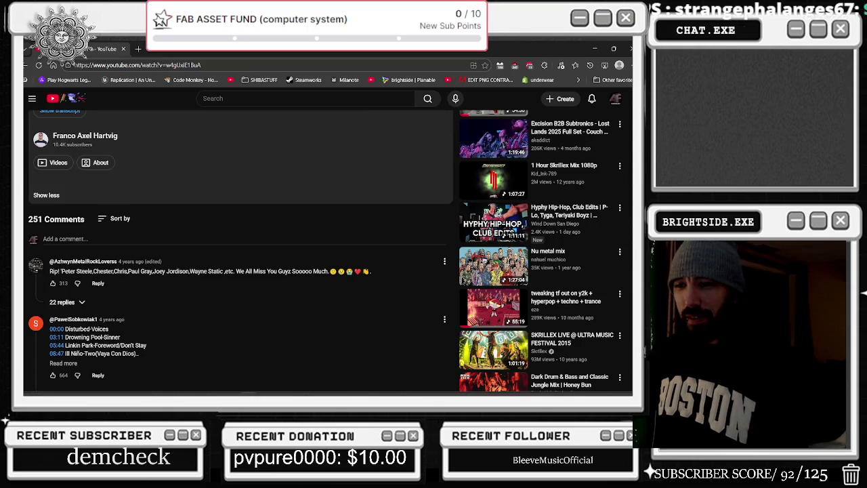
scroll(144, 336, up, 10)
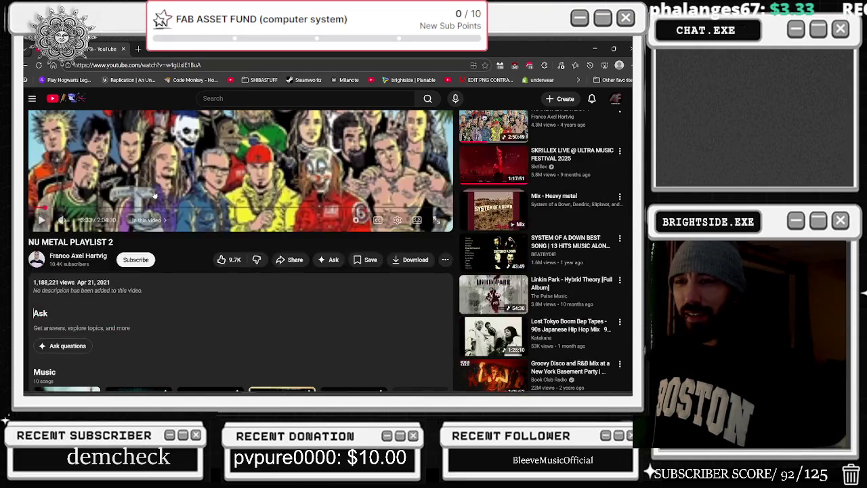
key(j)
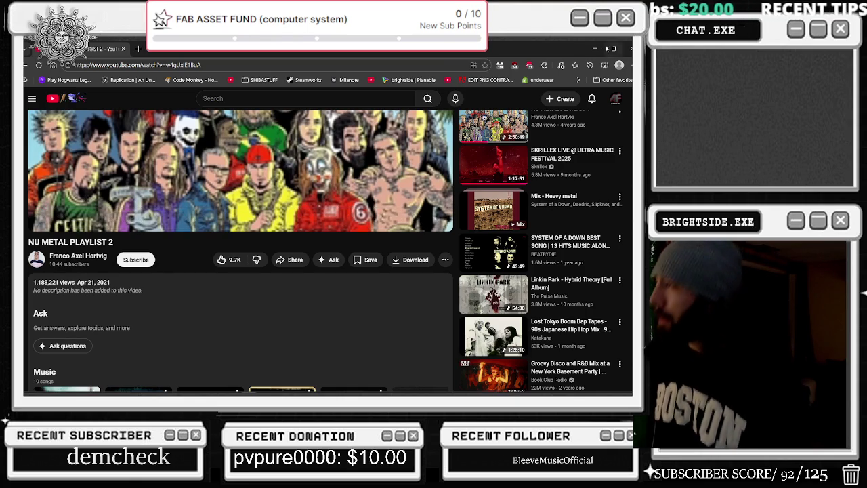
click(595, 48)
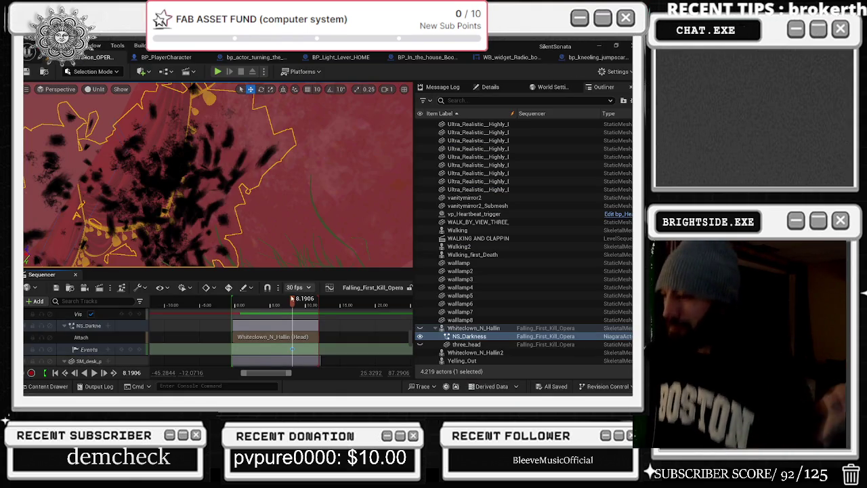
Step: Shorten the NS_Darkness section's end and scrub to about 1.9 seconds
drag(315, 336, 296, 337)
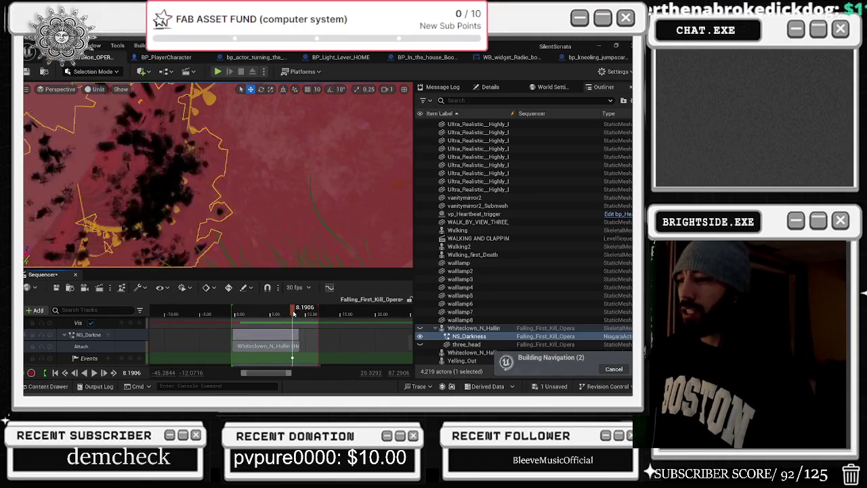
click(247, 310)
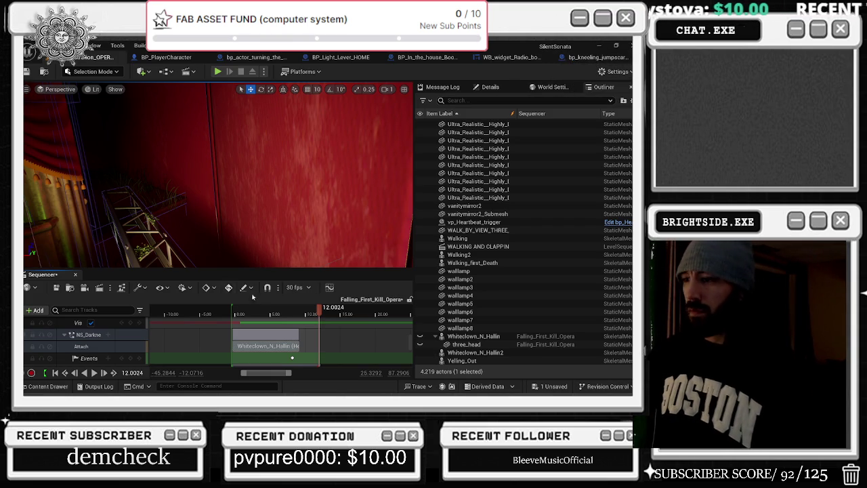
Step: Play Falling_First_Kill_Opera from the start to preview its opening frames
click(234, 310)
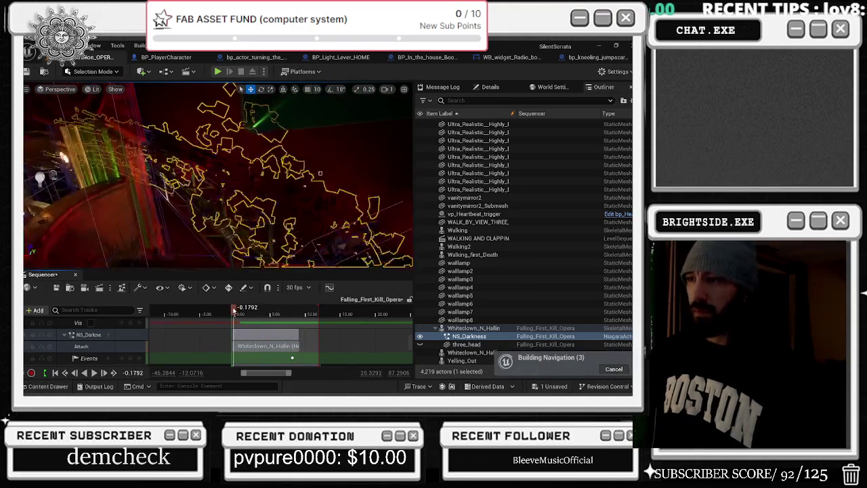
key(space)
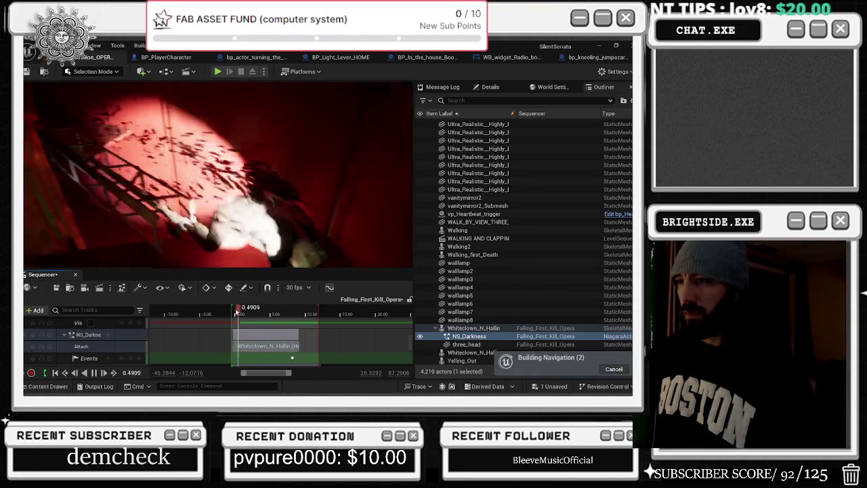
click(233, 310)
drag(231, 310, 232, 311)
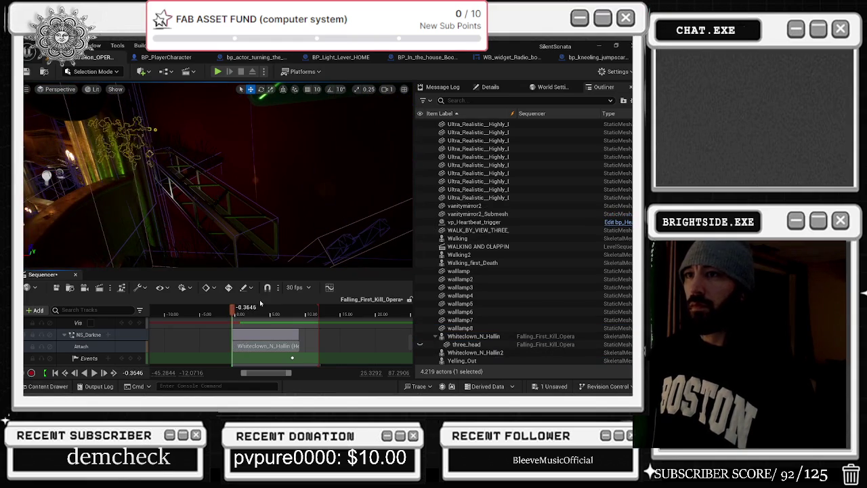
key(space)
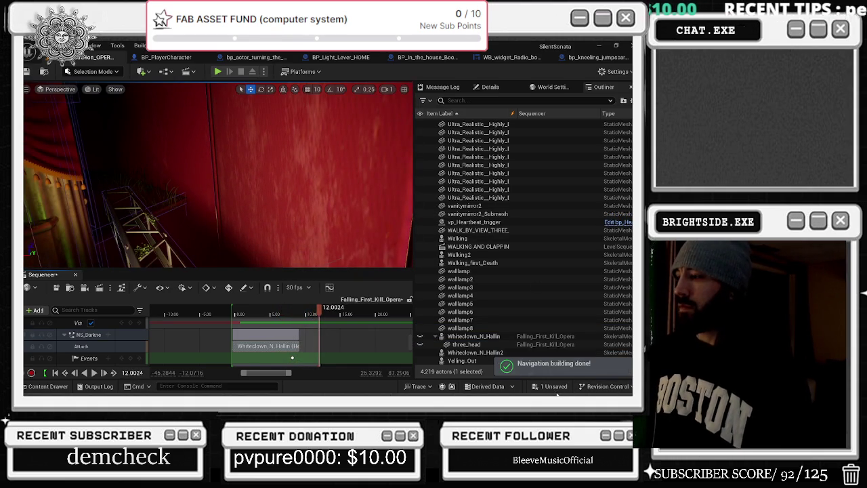
Step: Save the Falling_First_Kill_Opera sequence and the level map, then close Sequencer
click(552, 386)
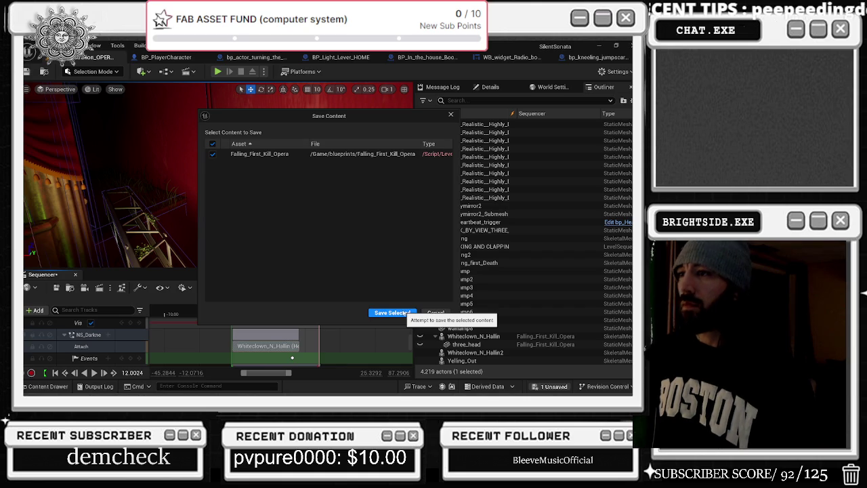
click(404, 313)
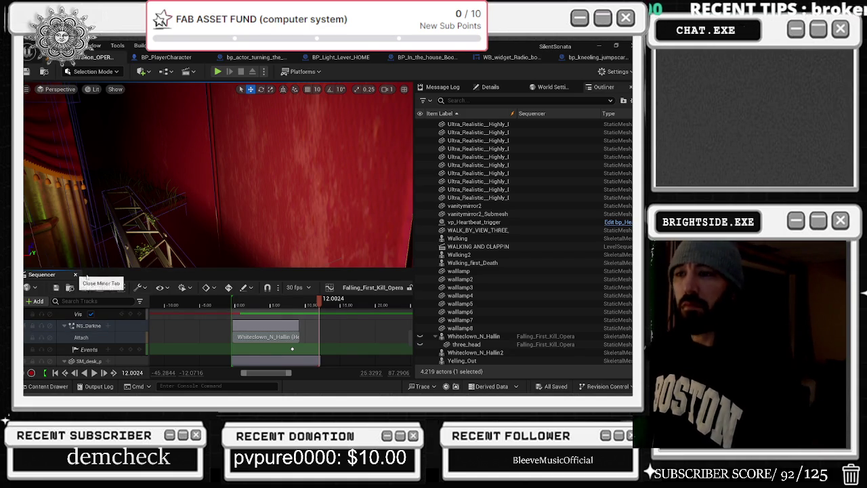
key(space)
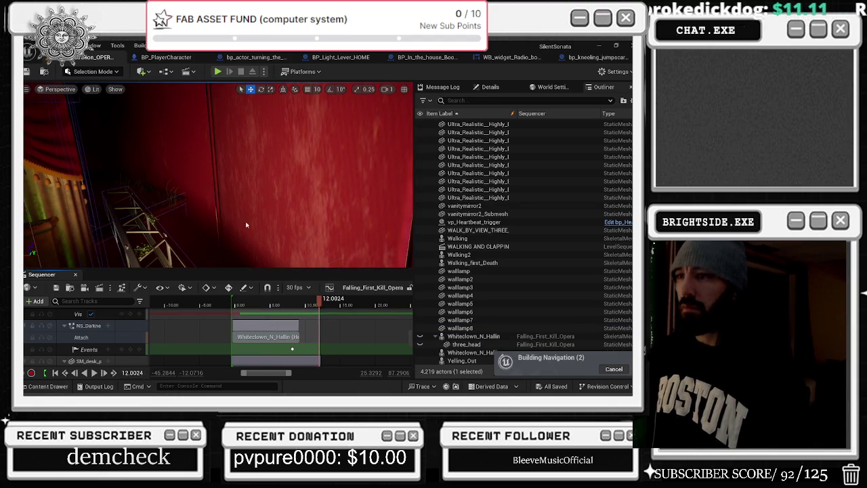
key(ctrl+s)
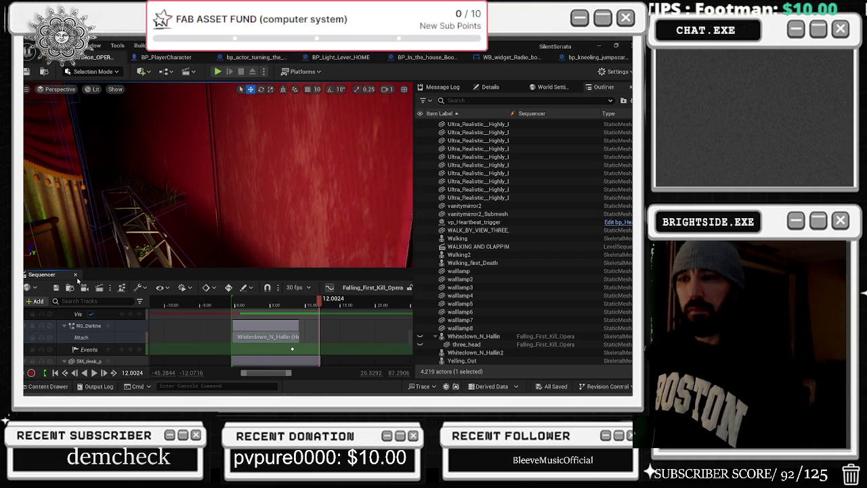
click(76, 275)
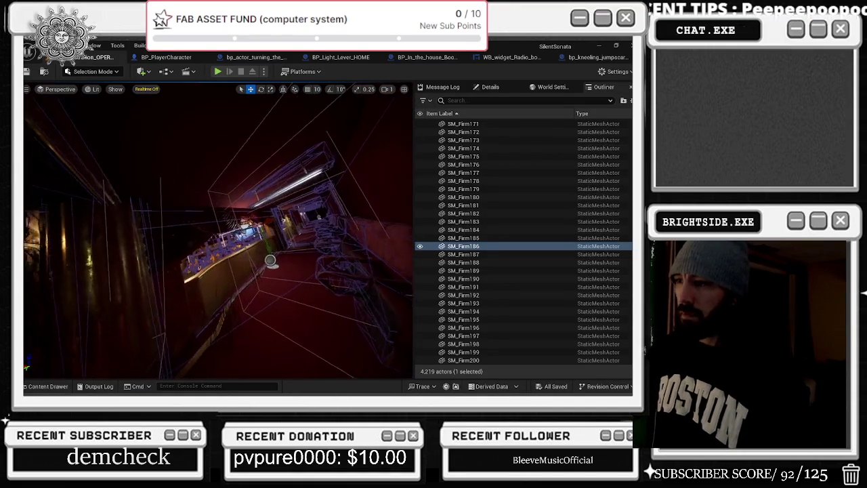
Step: Select bp_piano_jumpscare_Opera in the Outliner and open its Blueprint with Ctrl+E
click(255, 274)
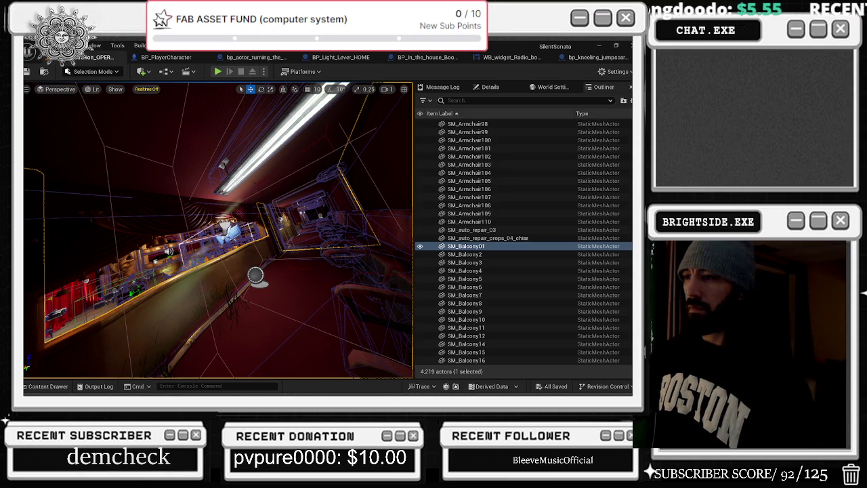
click(255, 274)
key(ctrl+e)
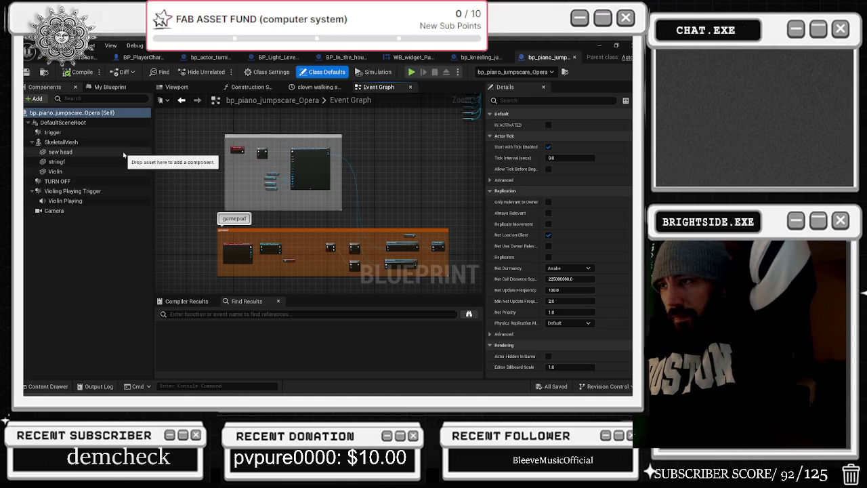
Step: Look through the Construction Script, Viewport and clown walking timeline, then return to Event Graph
click(244, 88)
click(278, 87)
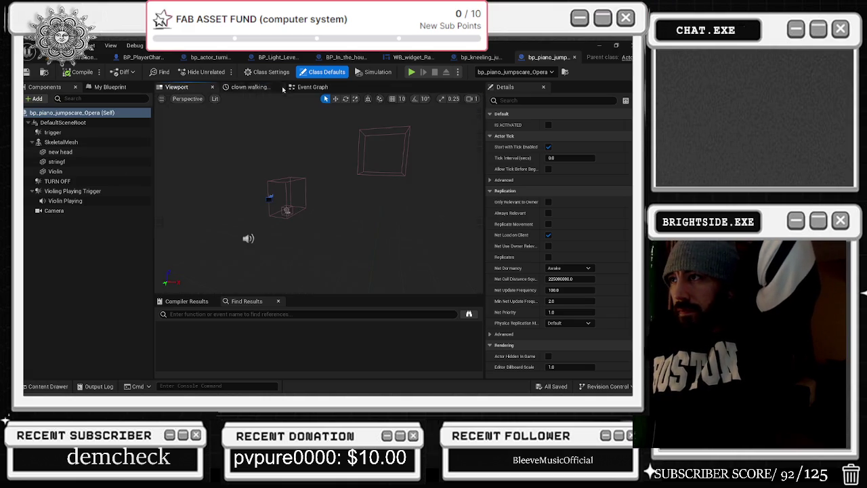
click(265, 88)
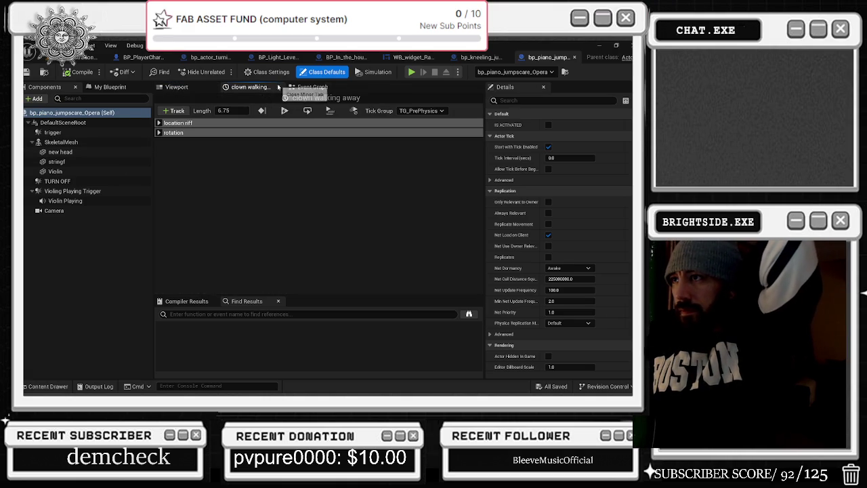
click(278, 86)
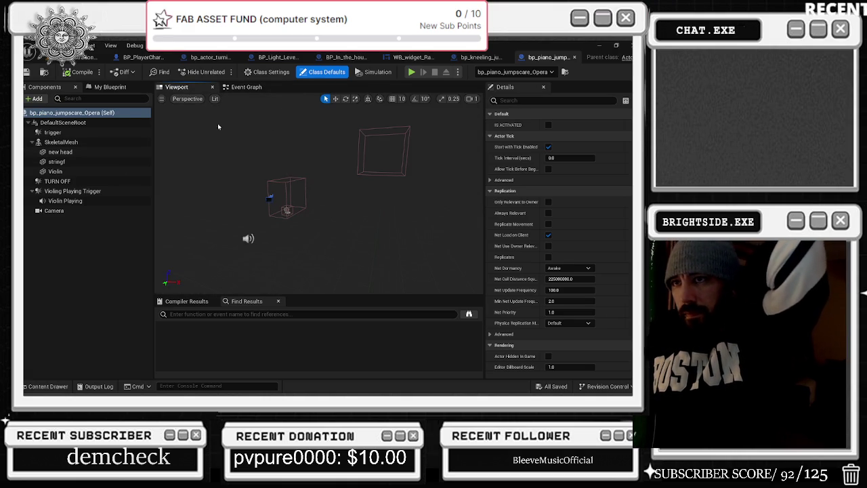
click(245, 87)
Step: Open Ls_Violin_opera_jumpscare from the Create Level Sequence Player node's Browse button
scroll(298, 225, down, 5)
scroll(298, 225, up, 4)
scroll(315, 223, left, 3)
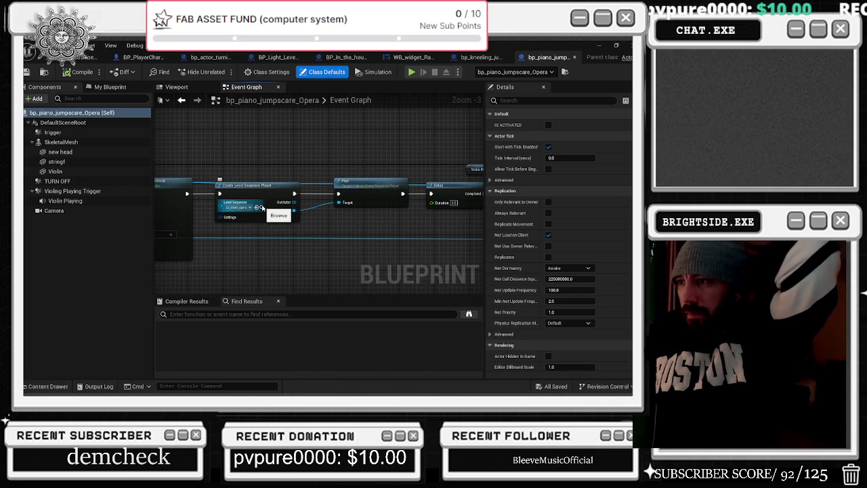
click(261, 207)
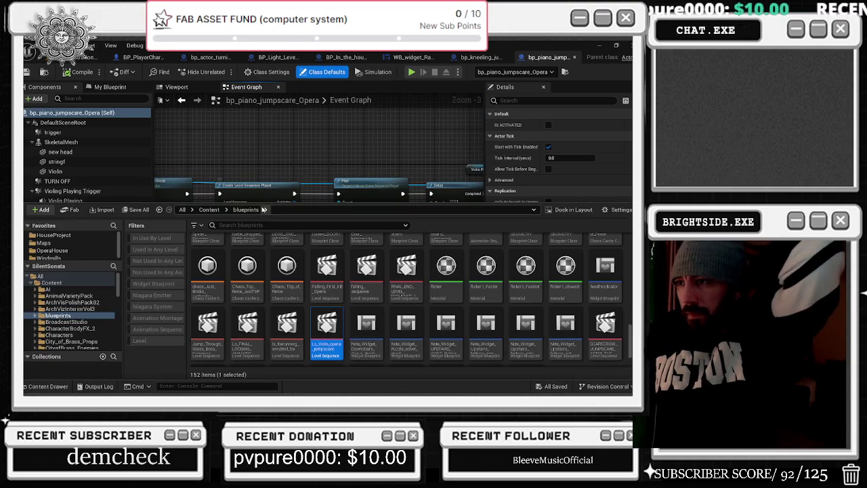
double_click(332, 338)
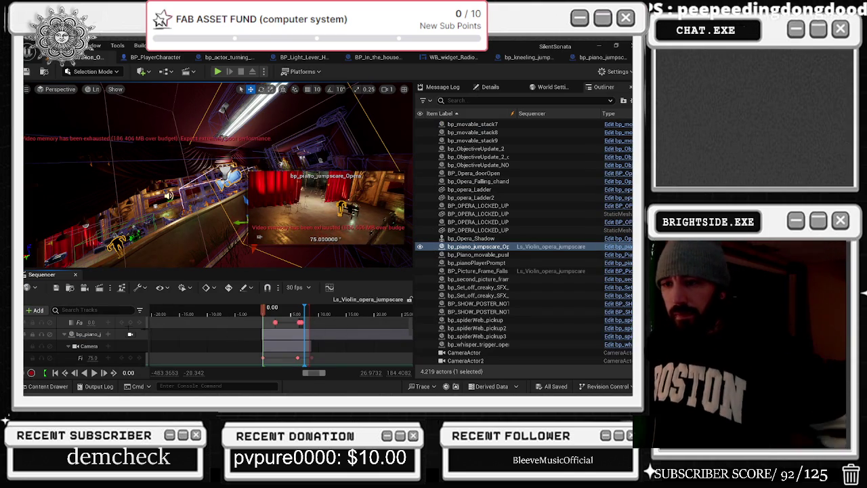
Step: Preview Ls_Violin_opera_jumpscare, close Sequencer, and return to the bp_piano_jumpscare_Opera Blueprint
key(space)
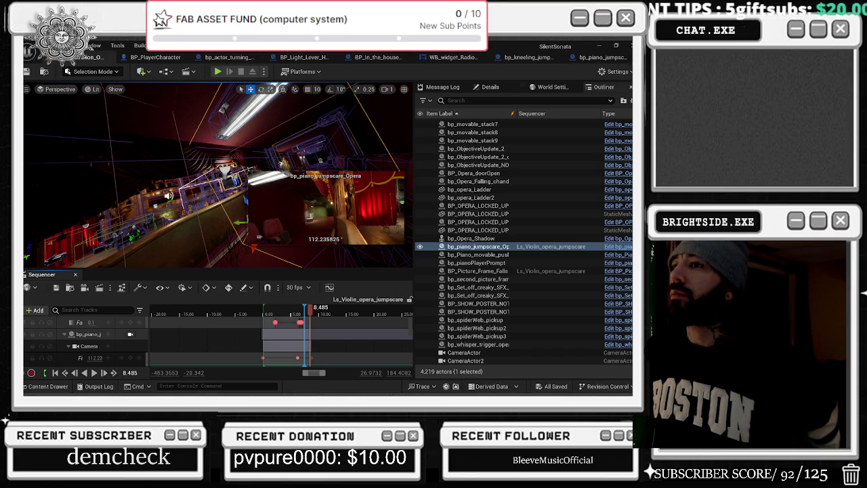
click(75, 275)
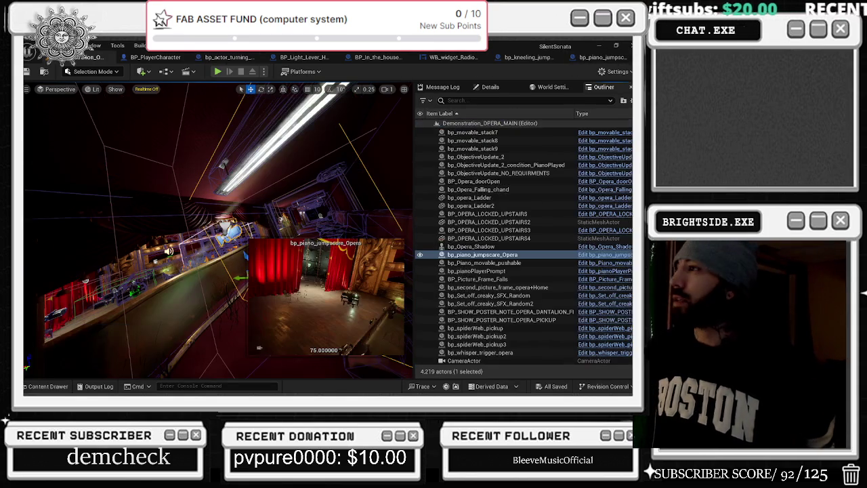
click(597, 58)
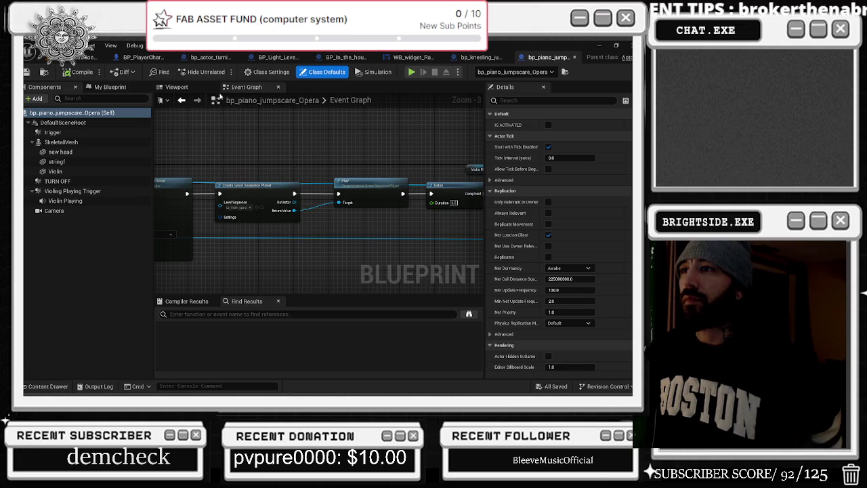
Step: Open BP_OPERA_RUN_AFTER_FIRST_Boss_dantalion via Browse on the SpawnActor node's Class pin
drag(447, 176, 220, 200)
mouse_move(448, 170)
mouse_down()
mouse_move(398, 170)
mouse_move(406, 135)
mouse_move(426, 194)
mouse_up()
scroll(329, 237, down, 3)
mouse_move(330, 169)
mouse_down()
mouse_move(349, 199)
mouse_move(376, 204)
mouse_up()
scroll(365, 208, up, 1)
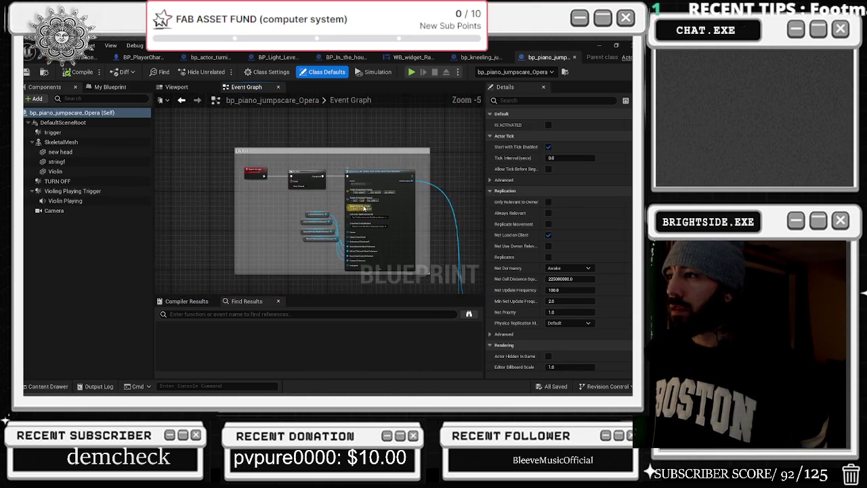
scroll(364, 208, up, 4)
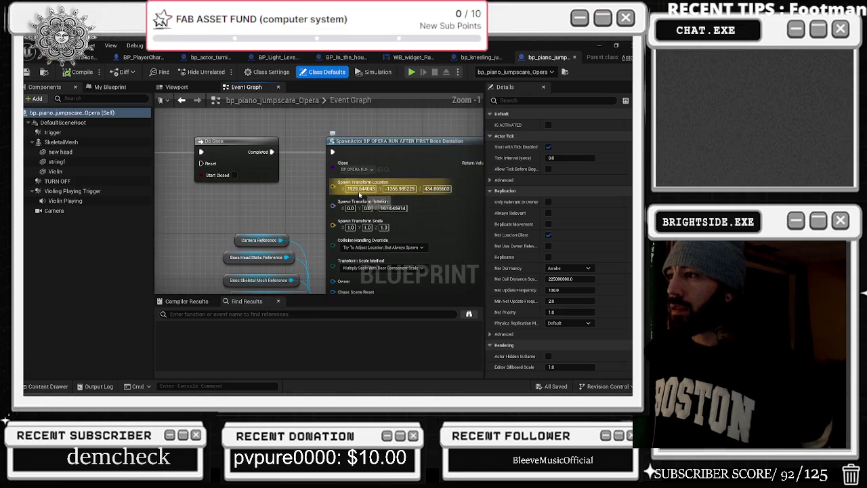
click(386, 169)
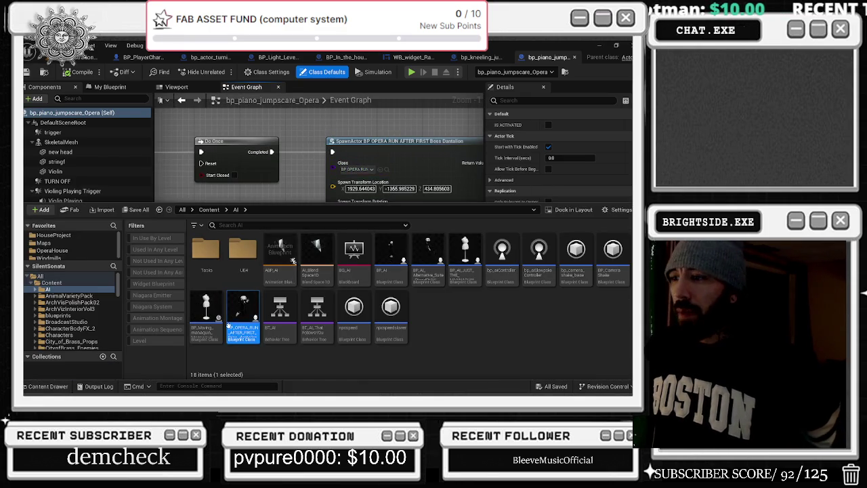
double_click(242, 317)
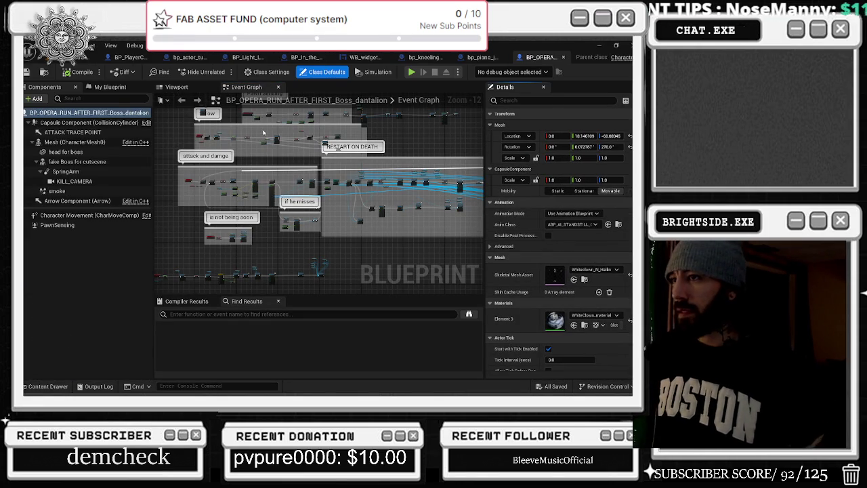
drag(384, 195, 224, 232)
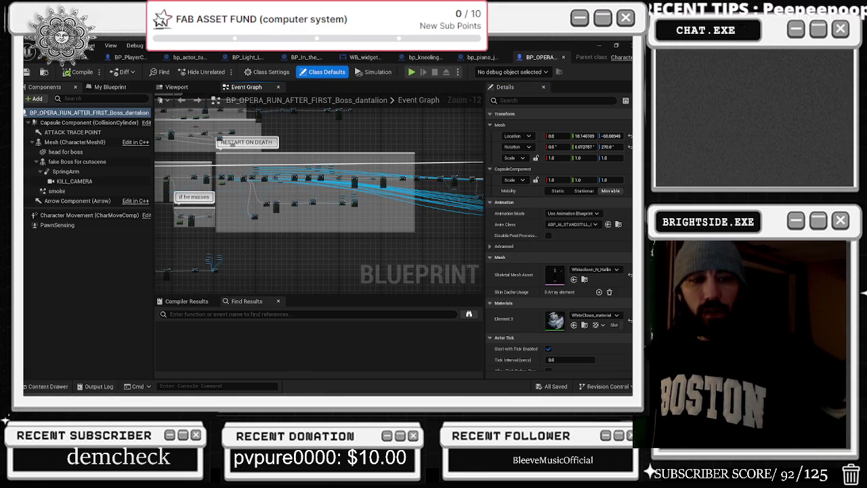
key(alt+Tab)
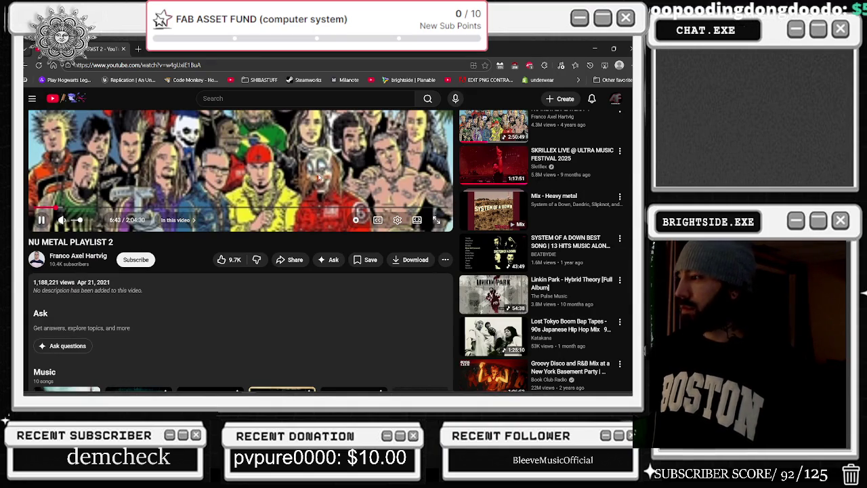
Step: Leave YouTube for the boss Blueprint's Event Graph and show the hidden tray icons
scroll(318, 178, up, 3)
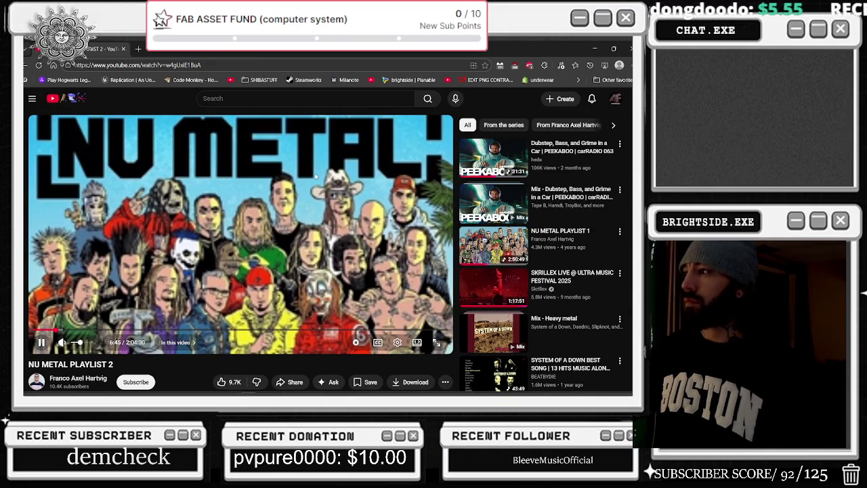
mouse_move(280, 393)
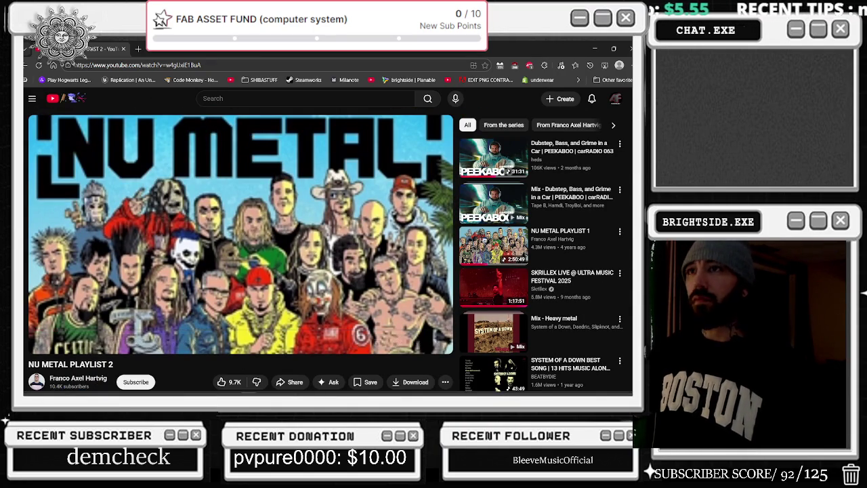
key(alt+Tab)
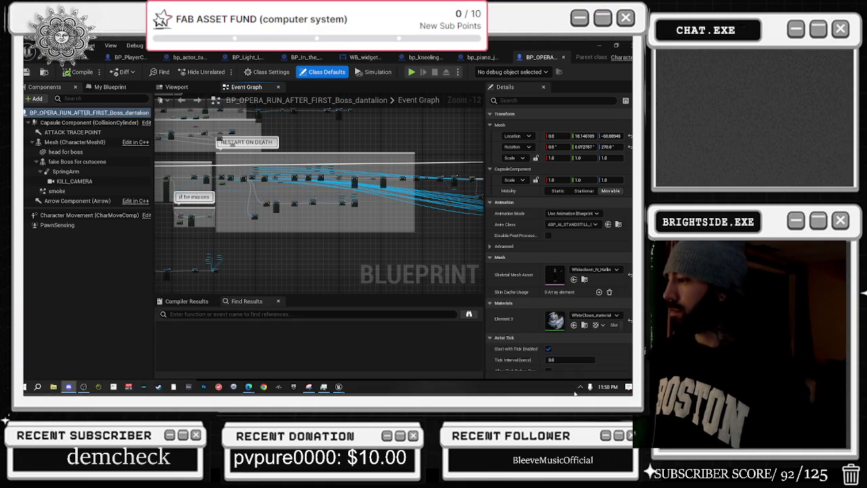
click(581, 386)
Step: Exit Steam from the system tray, then restore the Unreal Editor from the taskbar
click(581, 373)
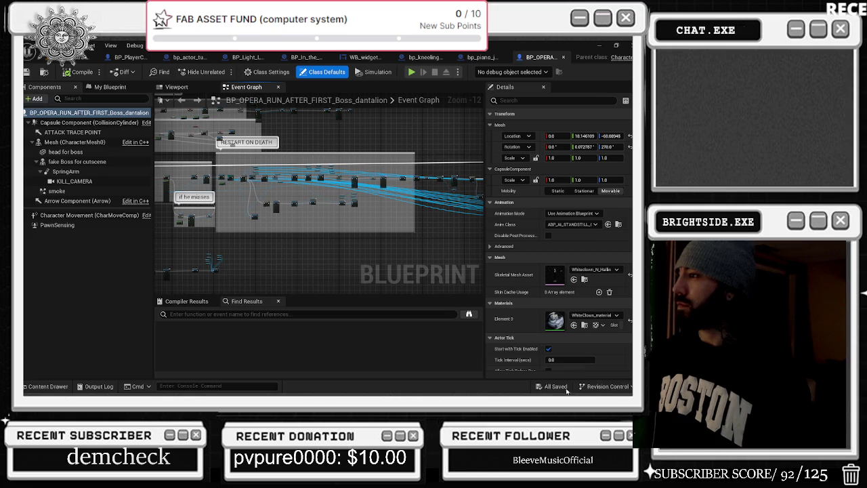
click(599, 45)
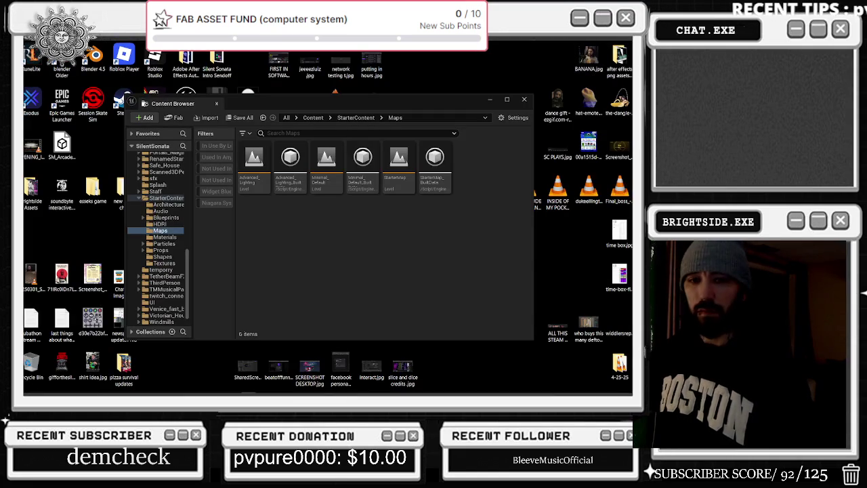
click(580, 387)
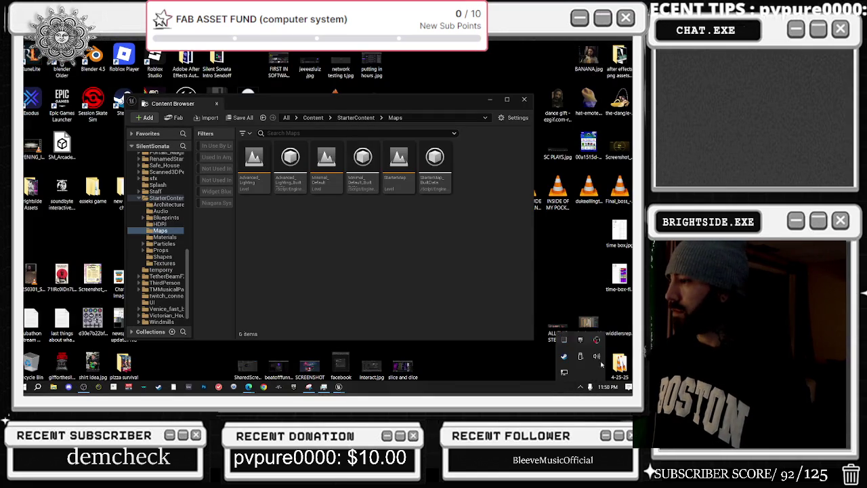
right_click(593, 344)
click(572, 340)
right_click(564, 355)
right_click(596, 359)
click(528, 351)
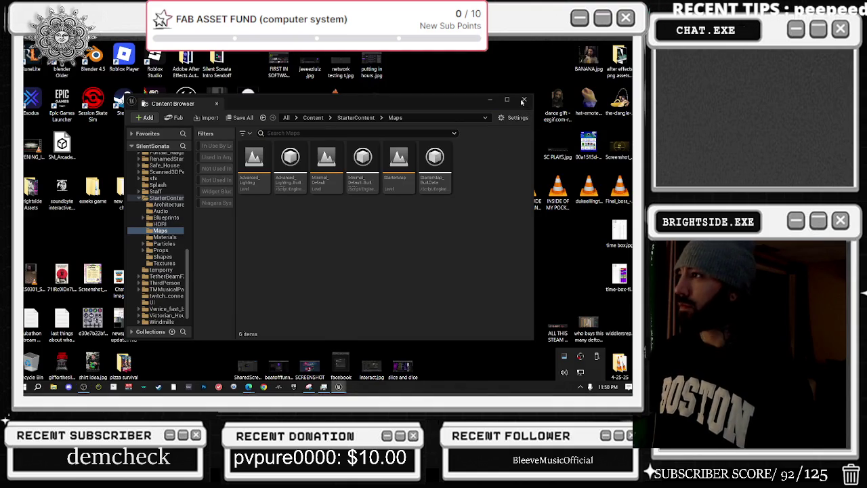
click(325, 389)
click(325, 388)
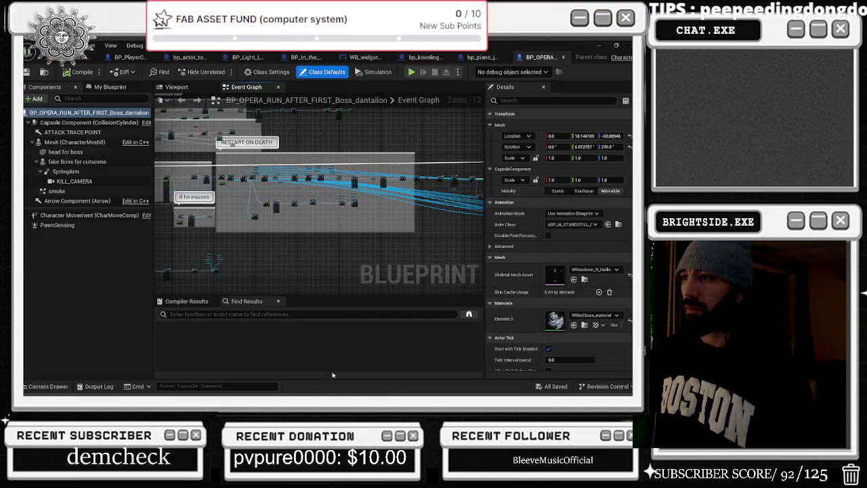
Step: Pan across the Event Graph past the Spawn Sound, Set Visibility, Branch and loop nodes
drag(276, 208, 326, 214)
scroll(326, 214, up, 8)
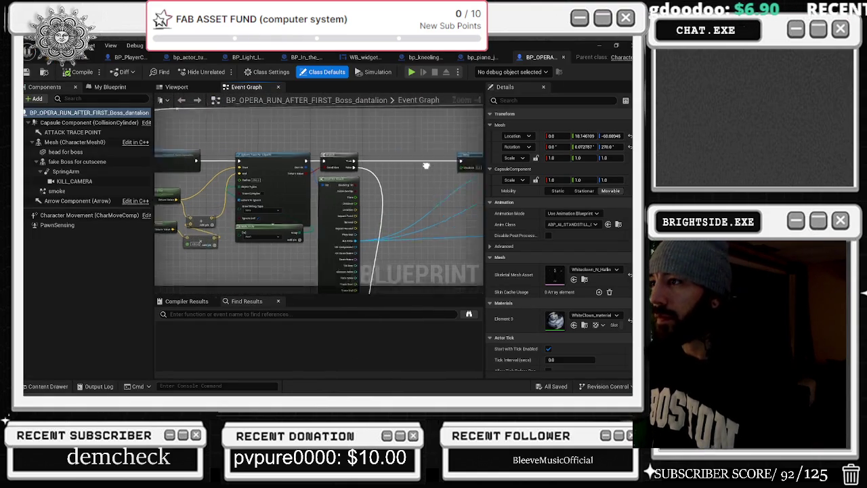
drag(203, 175, 276, 272)
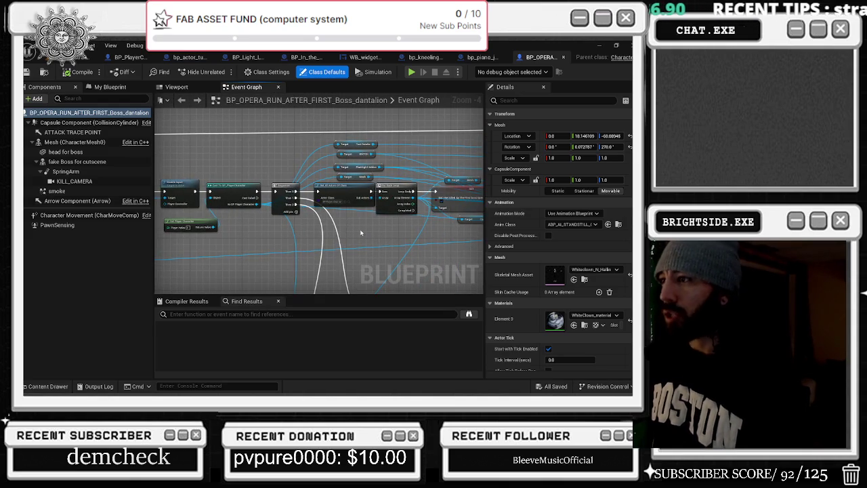
mouse_move(405, 228)
mouse_down()
mouse_move(159, 244)
mouse_move(274, 252)
mouse_move(203, 251)
mouse_move(237, 255)
mouse_move(169, 248)
mouse_move(153, 238)
mouse_up()
mouse_move(344, 209)
mouse_down()
mouse_move(155, 240)
mouse_move(168, 219)
mouse_move(156, 146)
mouse_move(220, 275)
mouse_move(192, 137)
mouse_move(321, 153)
mouse_move(269, 239)
mouse_move(447, 241)
mouse_up()
mouse_move(307, 252)
mouse_down()
mouse_move(413, 268)
mouse_move(416, 224)
mouse_move(439, 191)
mouse_up()
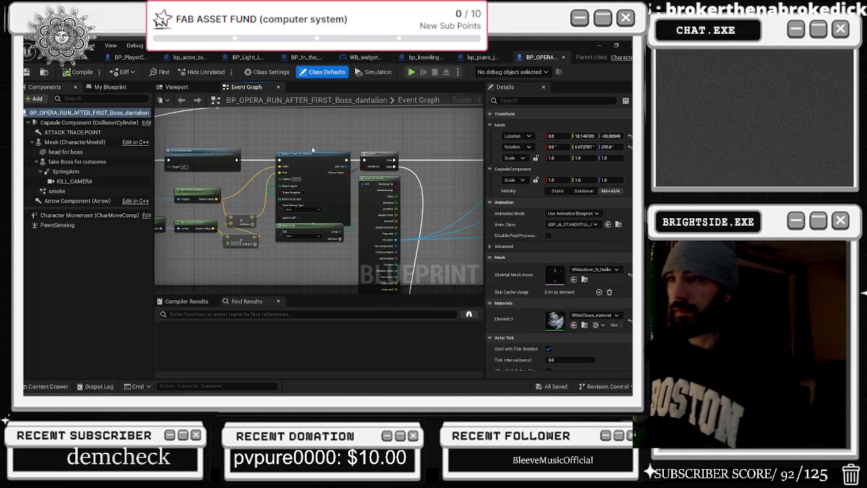
drag(310, 150, 465, 157)
drag(383, 163, 310, 156)
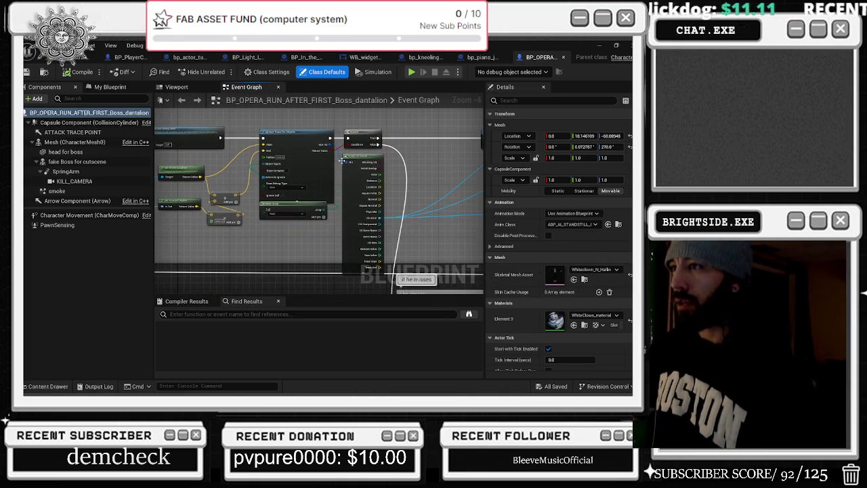
mouse_move(437, 174)
mouse_down()
mouse_move(313, 151)
mouse_move(295, 112)
mouse_move(238, 136)
mouse_move(212, 205)
mouse_up()
drag(467, 179, 338, 170)
drag(474, 183, 264, 204)
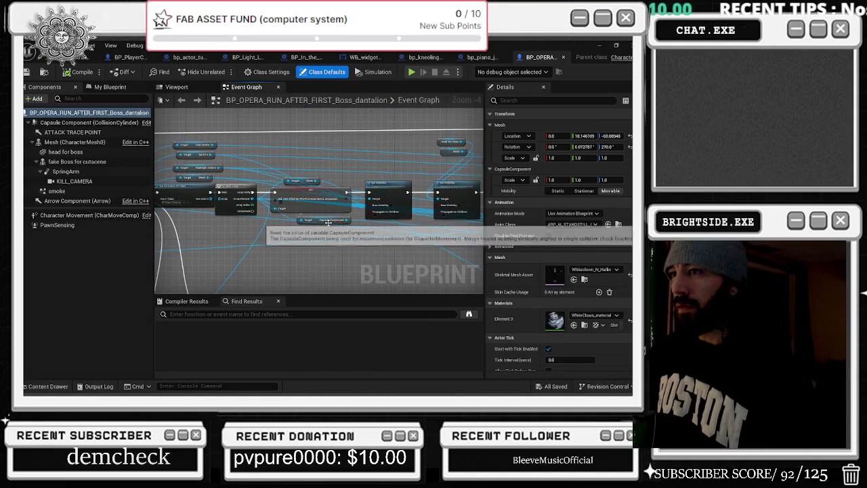
drag(327, 222, 155, 227)
drag(325, 228, 216, 197)
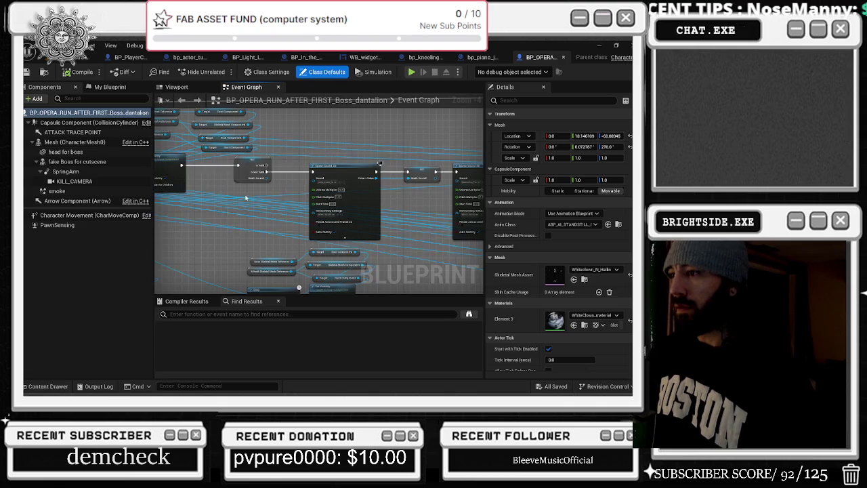
drag(325, 196, 245, 194)
drag(298, 196, 193, 200)
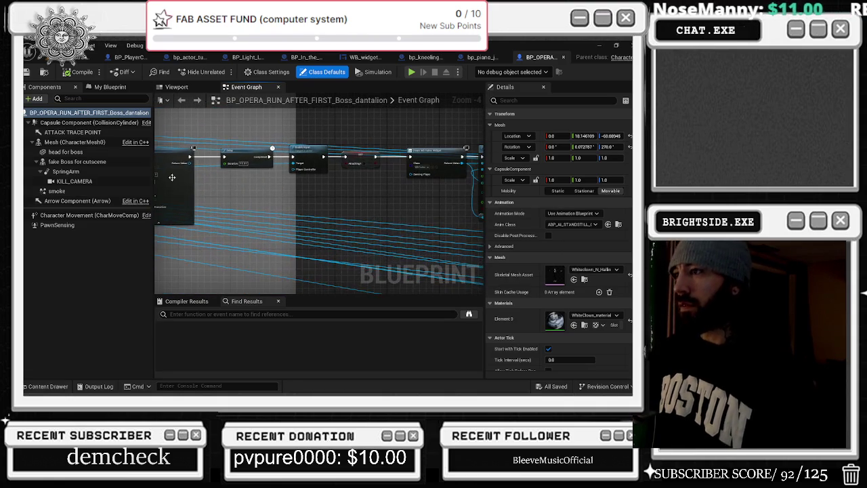
drag(325, 199, 153, 229)
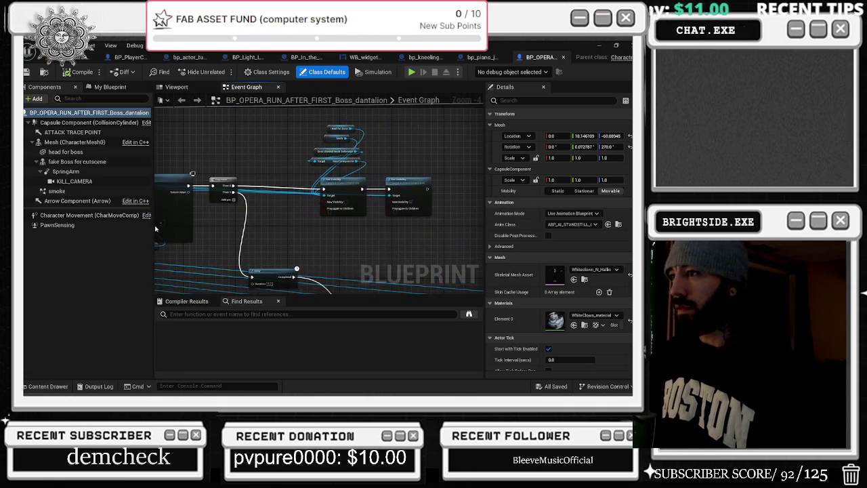
mouse_move(367, 214)
mouse_down()
mouse_move(280, 182)
mouse_move(329, 124)
mouse_move(291, 84)
mouse_up()
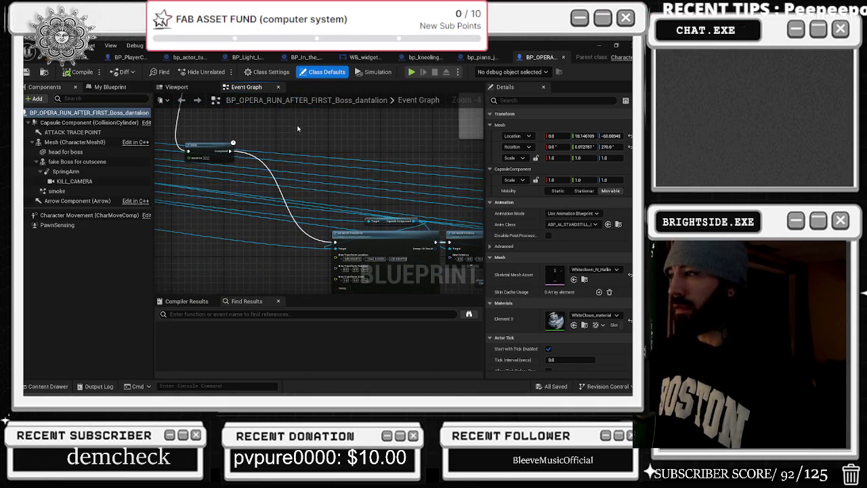
Step: Show the My Blueprint functions and variables list and scroll through it
click(109, 87)
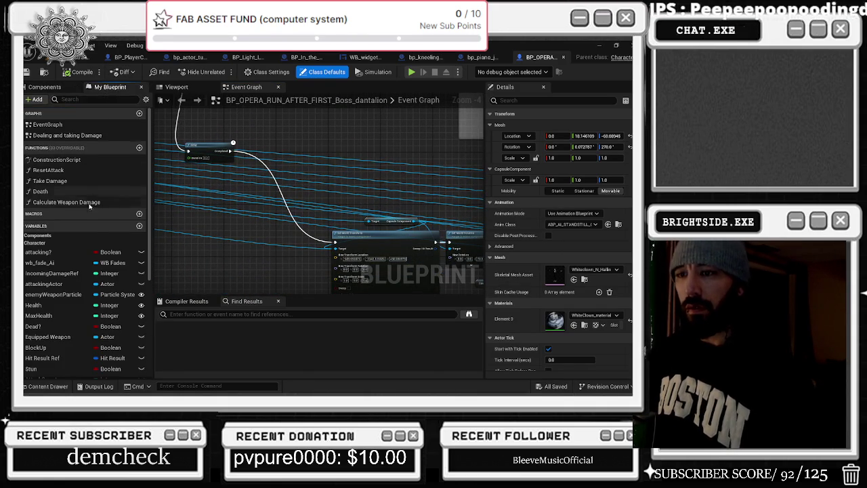
scroll(113, 270, down, 2)
scroll(114, 270, down, 3)
mouse_move(402, 169)
mouse_down()
mouse_move(203, 190)
mouse_move(264, 223)
mouse_move(203, 210)
mouse_move(203, 176)
mouse_up()
Step: Zoom onto Create Level Sequence Player and browse to its LS_OPERA asset in Classroom
mouse_move(231, 330)
mouse_down()
mouse_move(230, 262)
mouse_move(373, 244)
mouse_move(461, 275)
mouse_move(483, 240)
mouse_up()
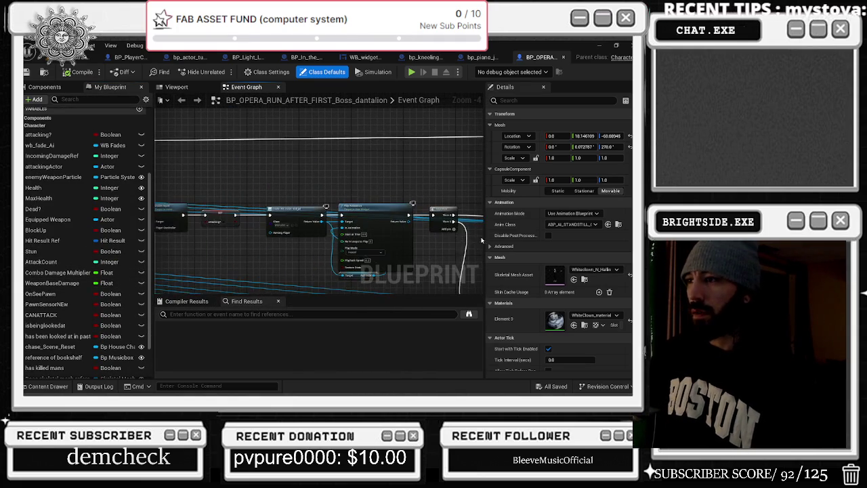
drag(346, 186, 447, 181)
drag(341, 191, 440, 177)
mouse_move(170, 142)
mouse_down()
mouse_move(254, 131)
mouse_move(338, 146)
mouse_up()
drag(397, 143, 467, 161)
drag(271, 216, 381, 170)
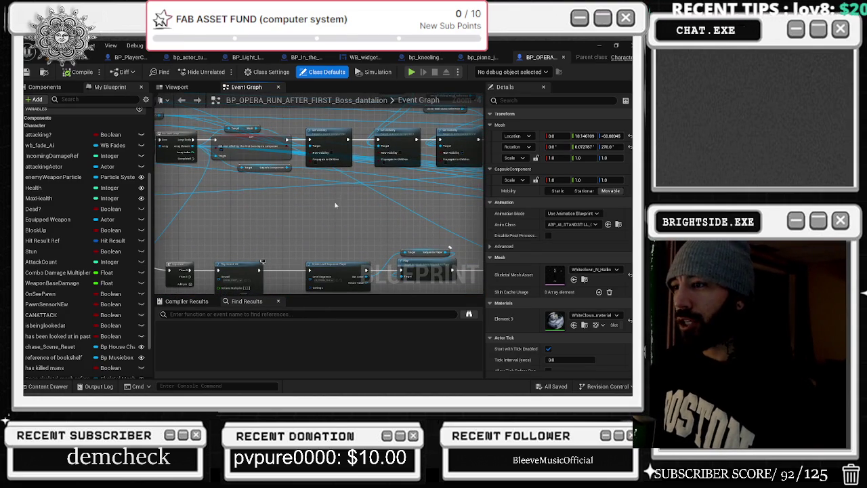
drag(335, 205, 280, 143)
scroll(279, 142, up, 3)
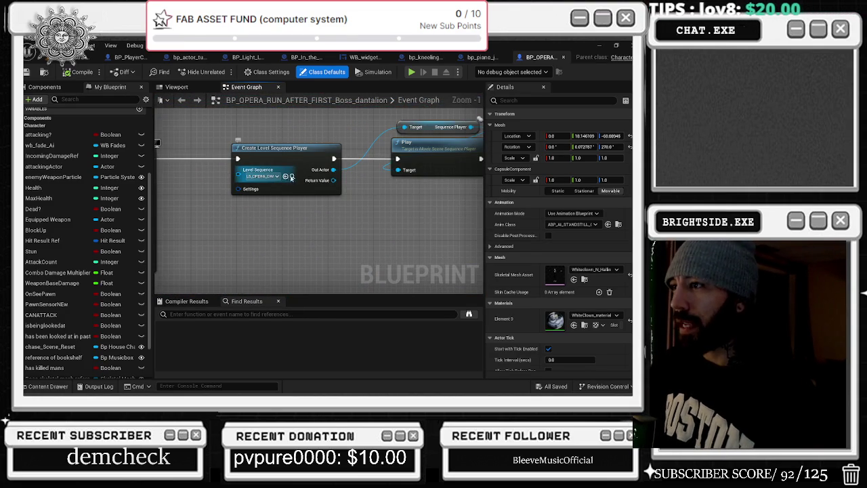
click(291, 177)
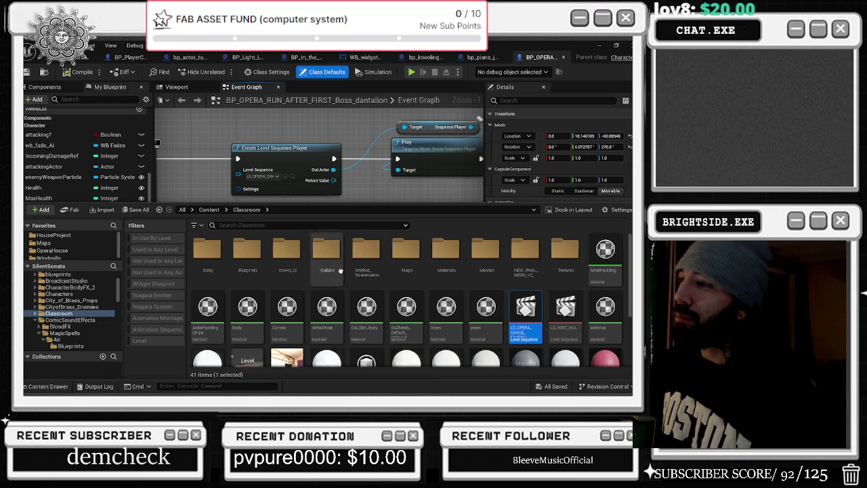
Step: Open LS_OPERA_CHASE_FAKEOUT_DEATH in Sequencer, then switch to the Twitch stream page
double_click(520, 316)
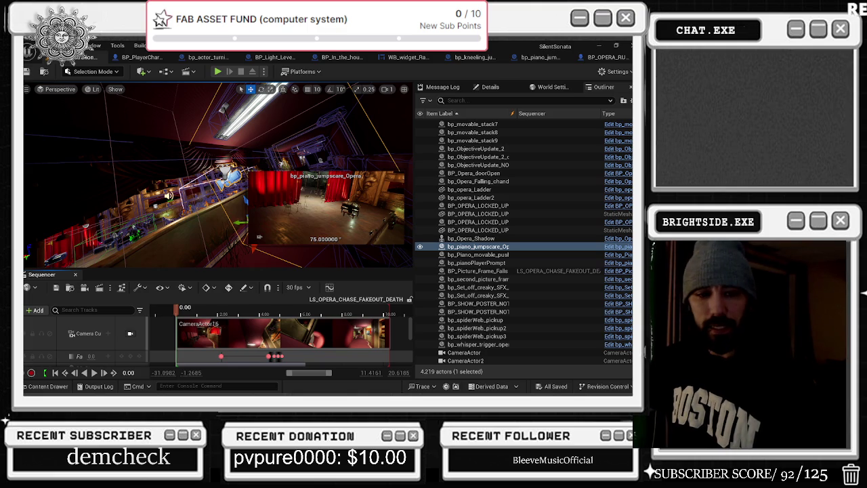
key(alt+Tab)
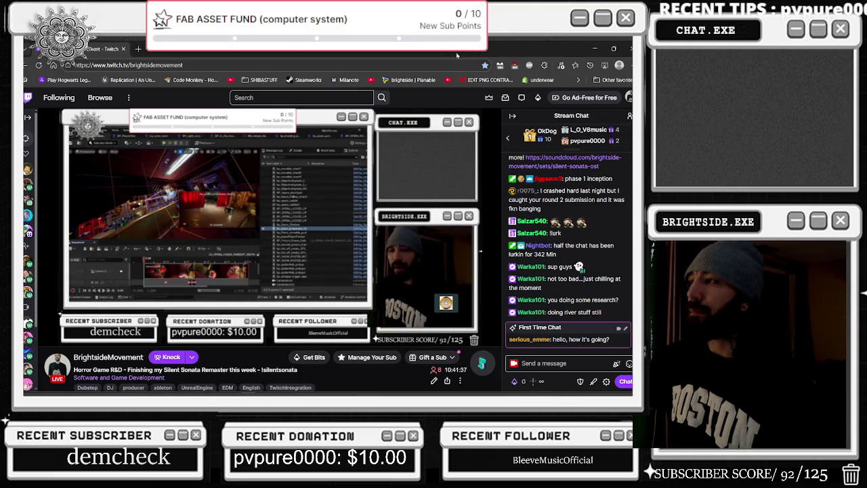
Step: Leave the Twitch chat and return to the Unreal Editor
key(alt+Tab)
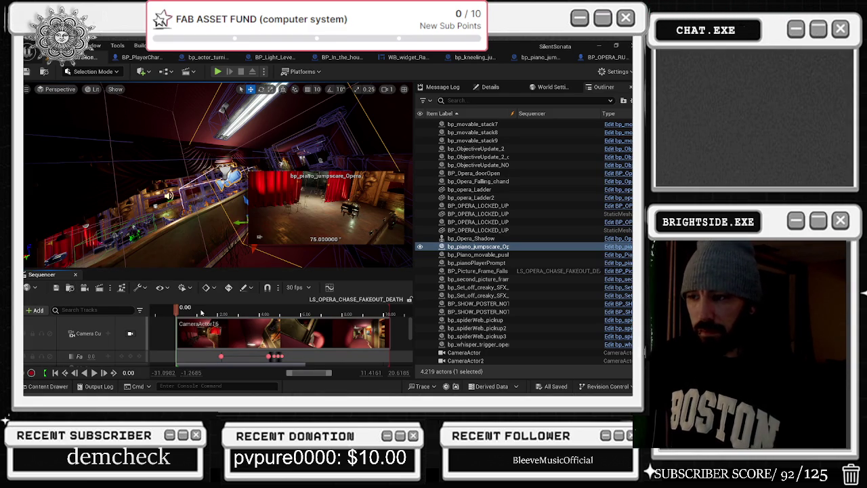
mouse_move(210, 321)
mouse_down()
mouse_move(288, 317)
mouse_move(184, 318)
mouse_move(205, 318)
mouse_up()
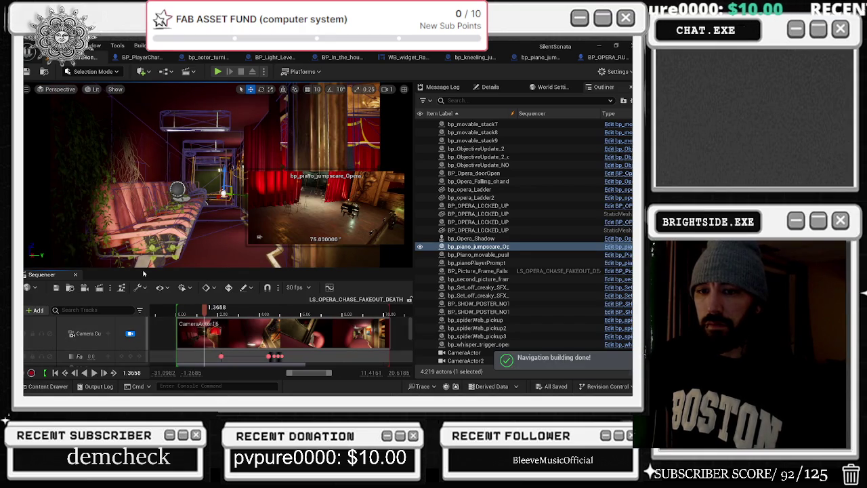
mouse_move(202, 309)
mouse_down()
mouse_move(190, 310)
mouse_move(285, 321)
mouse_up()
drag(292, 323, 367, 320)
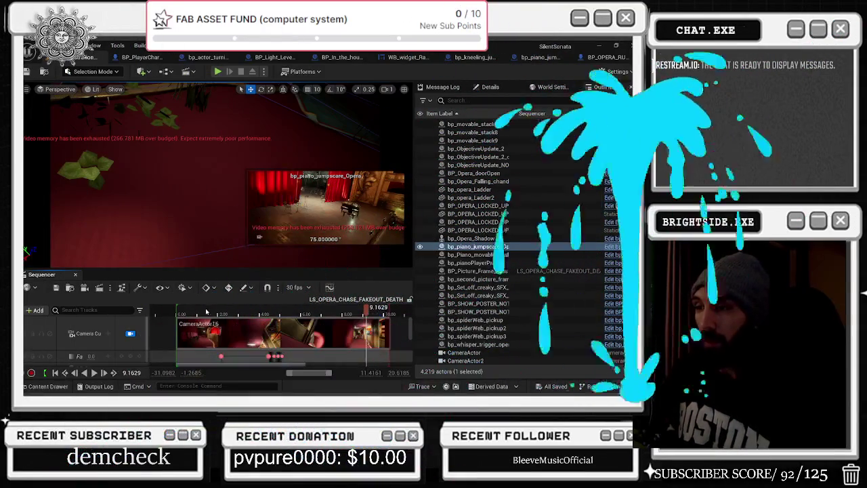
Step: Preview the camera around 5.2 seconds and delete the Camera Cuts track
click(239, 313)
mouse_move(240, 314)
mouse_down()
mouse_move(285, 318)
mouse_move(309, 309)
mouse_up()
click(88, 333)
key(Delete)
Step: Scrub back to about 4.7 seconds, select just_the_arms_for_main, and show the Blueprints options
drag(257, 321, 285, 307)
scroll(109, 329, down, 1)
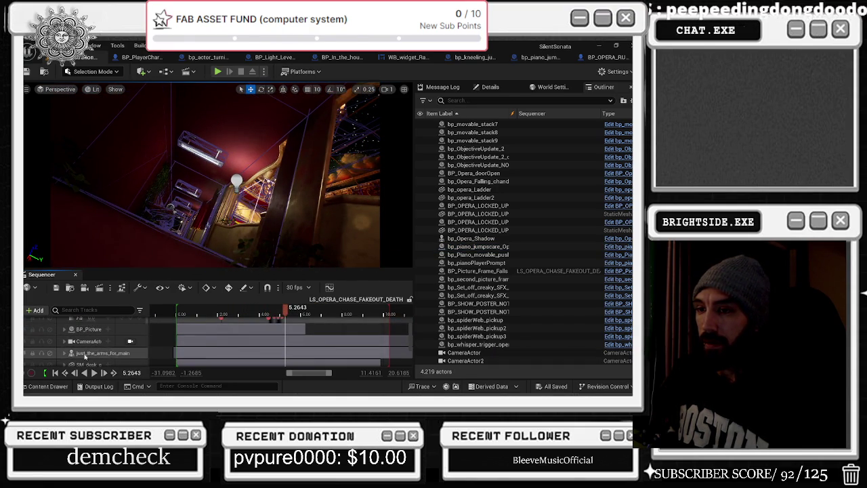
click(88, 353)
scroll(88, 349, down, 2)
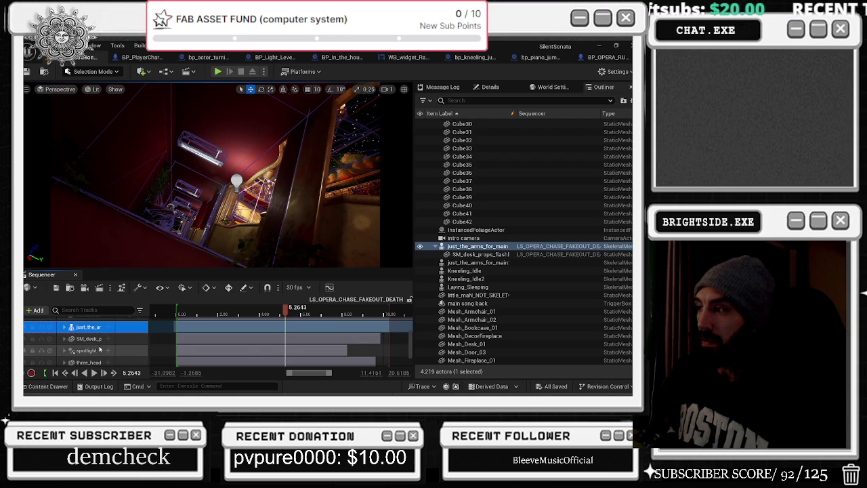
click(166, 71)
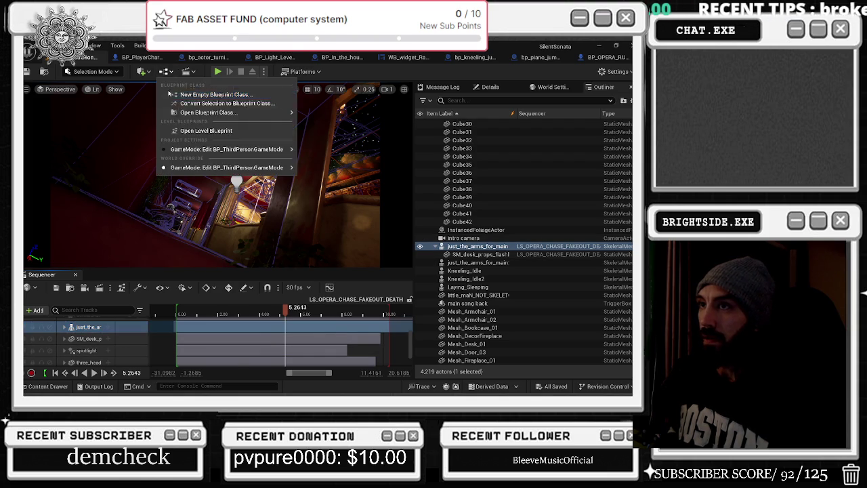
Step: Search the Demonstration_OPERA_MAIN level blueprint for 'just', then return to the level editor
click(185, 133)
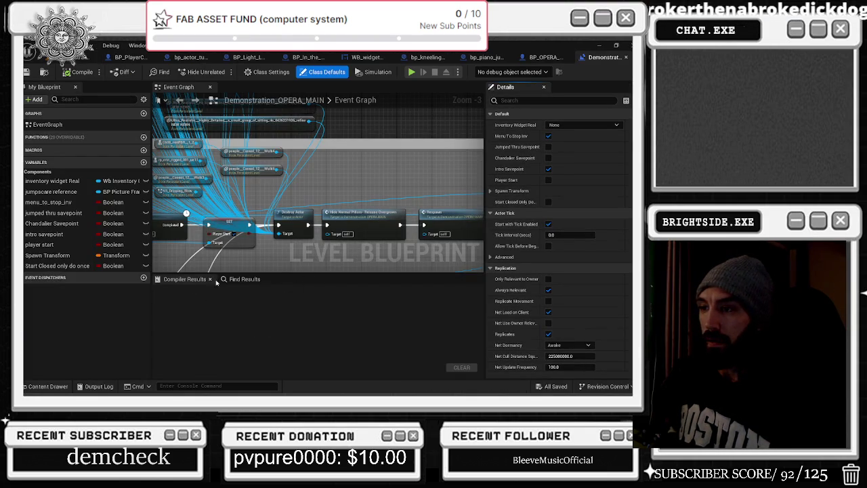
text(just)
key(Return)
key(ctrl+a)
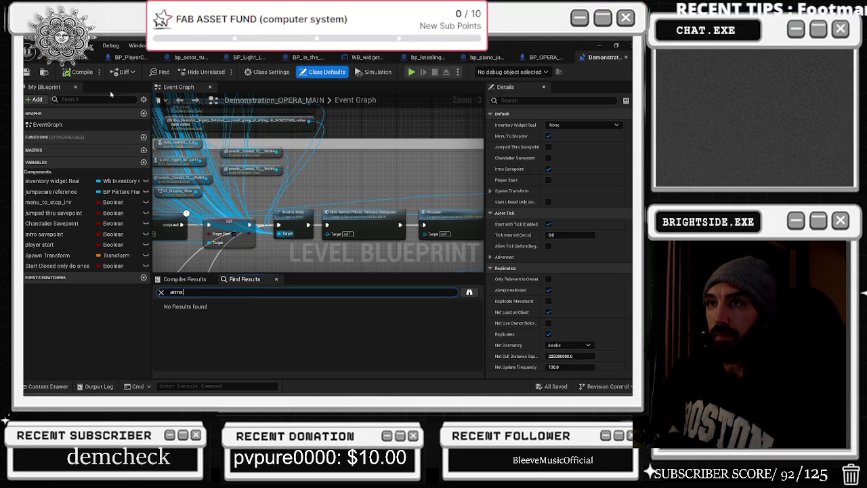
key(alt+Tab)
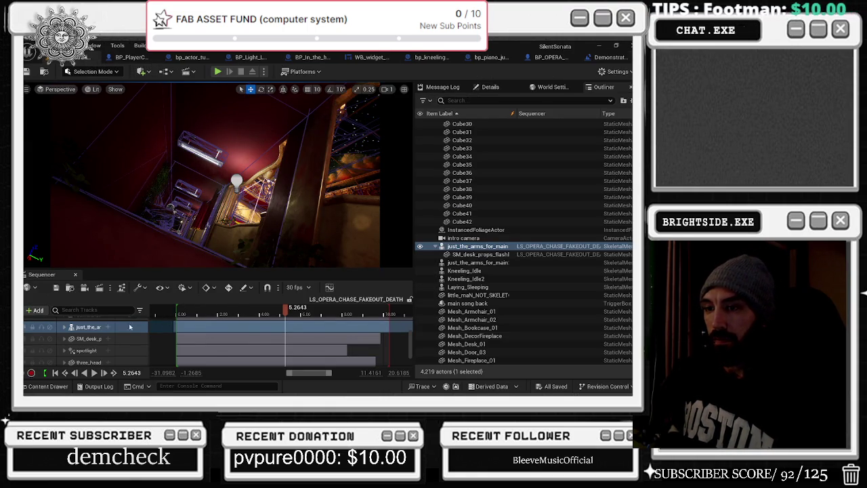
Step: Scrub to about 6.36 seconds, select Whiteclown_N_Hallin2, and show its Details properties
drag(273, 311, 308, 311)
scroll(88, 349, down, 1)
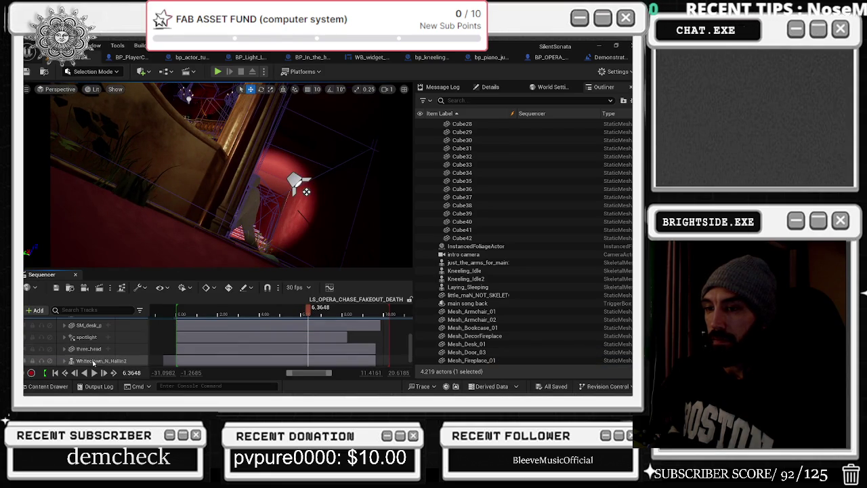
click(95, 360)
click(474, 100)
text(v)
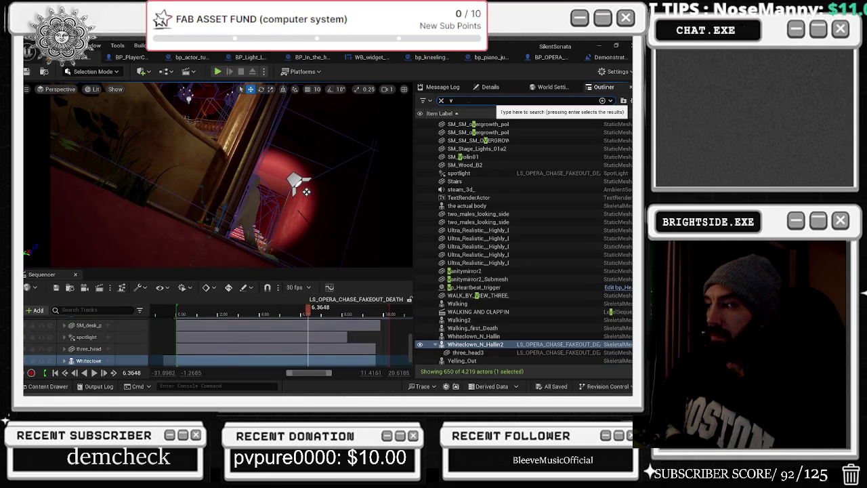
text(ius)
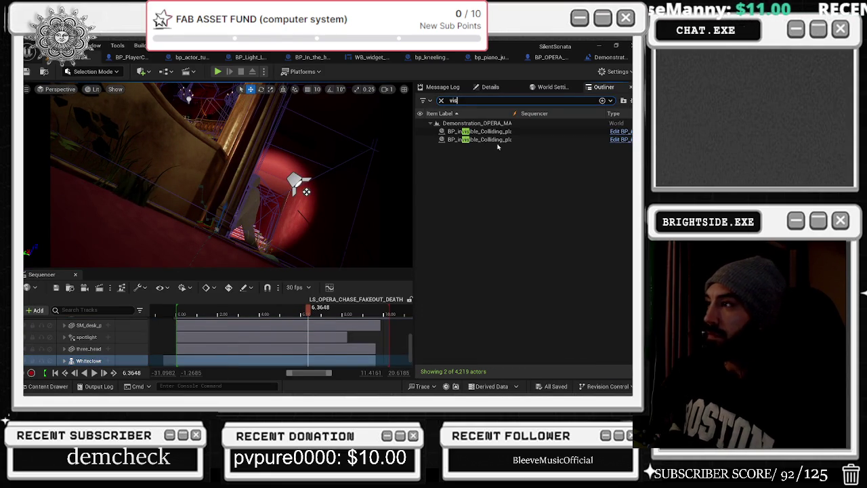
click(441, 100)
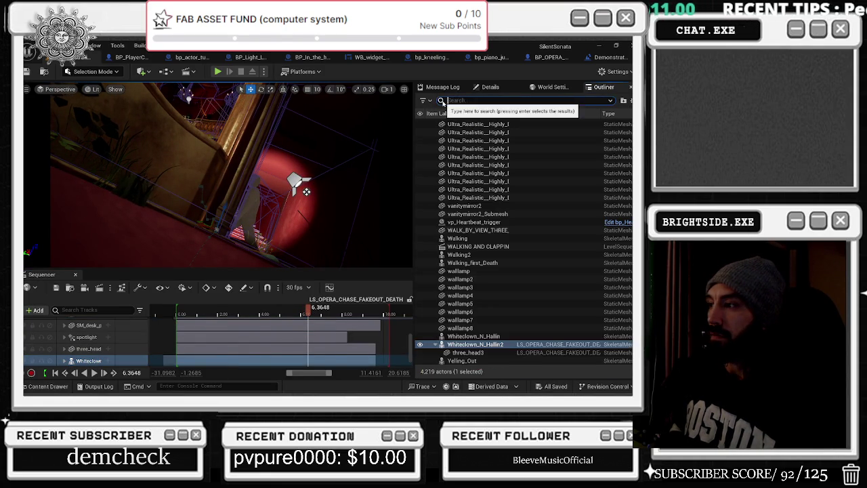
click(490, 88)
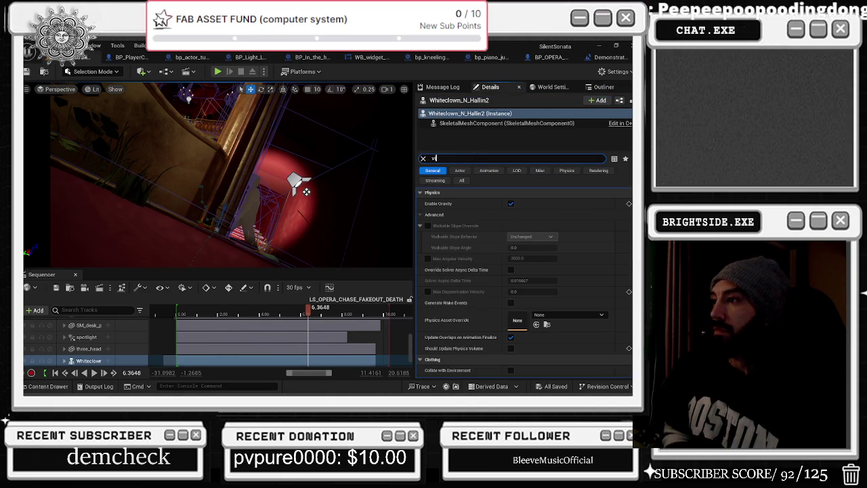
Step: Filter Details for 'vis', tick Visible on the clown, and replay the cinematic from the start
text(is)
click(512, 238)
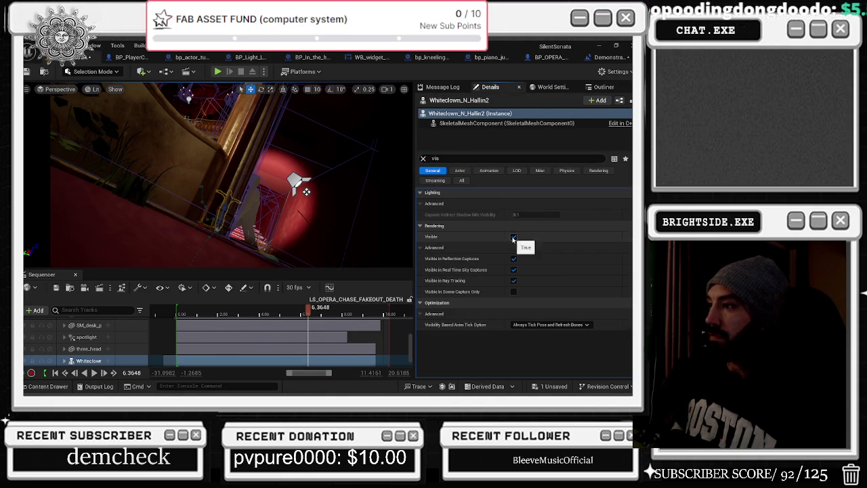
key(space)
click(225, 310)
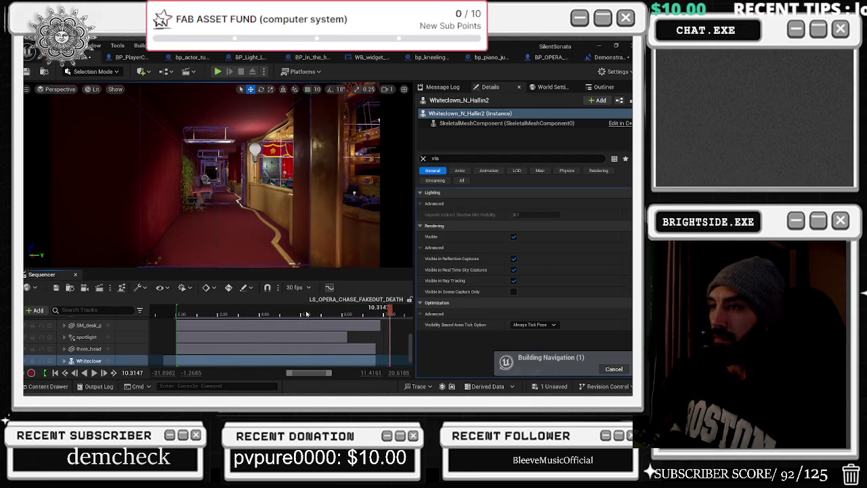
click(180, 314)
key(space)
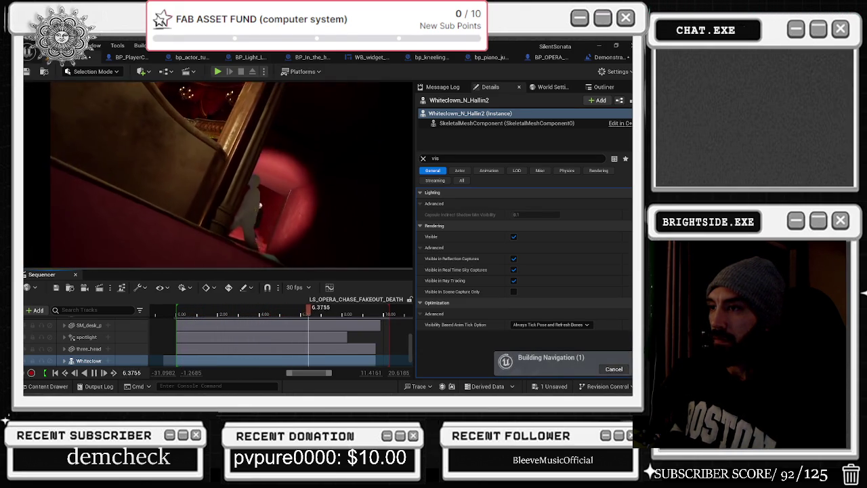
Step: Replay and scrub the clown shot between about 2.66 and 4.4 seconds, then expand its track
click(252, 314)
key(space)
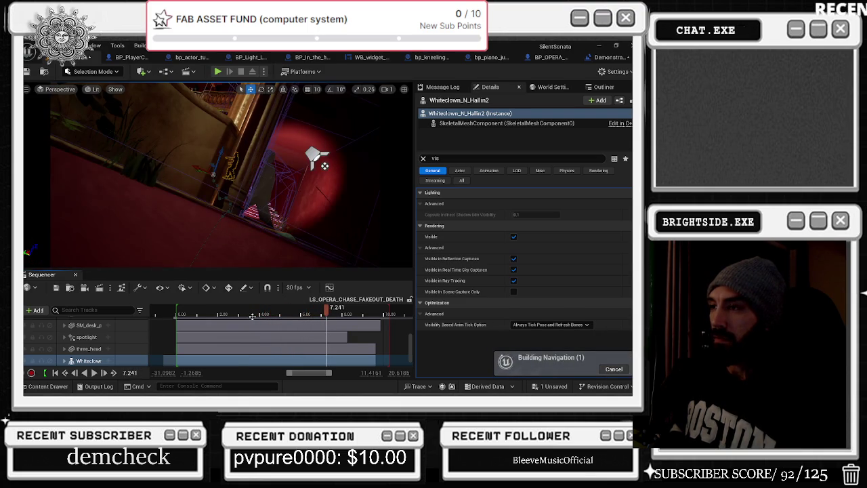
click(271, 314)
key(space)
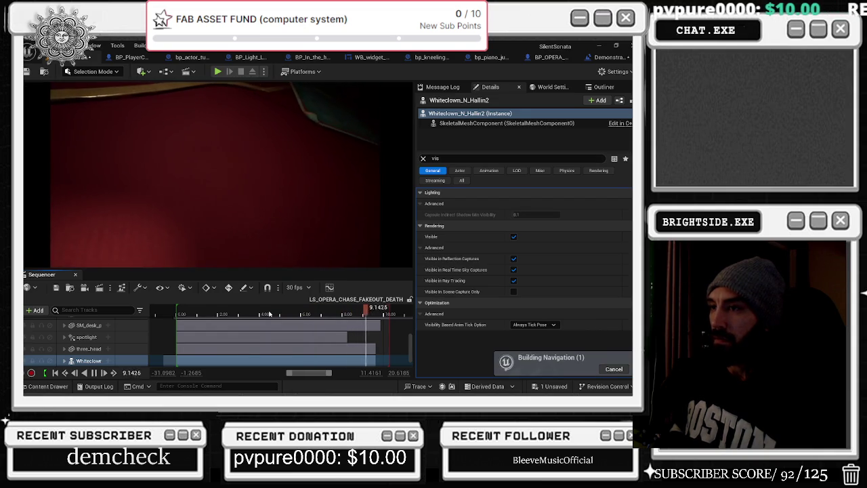
click(229, 315)
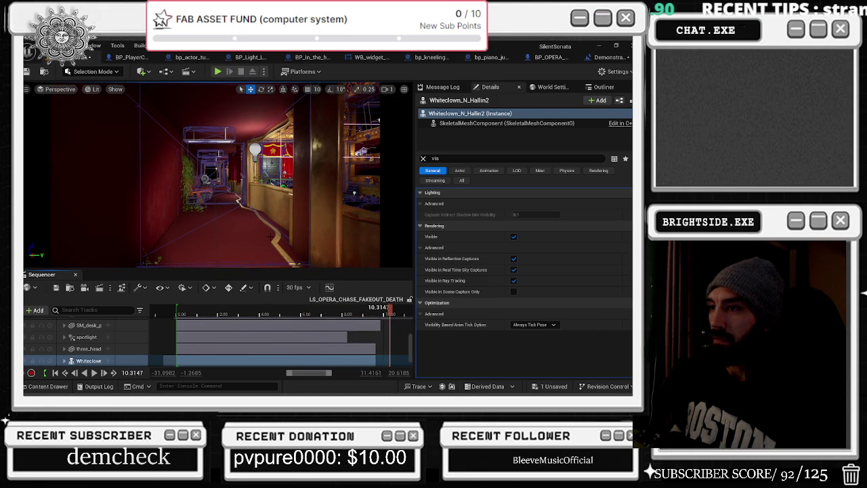
key(space)
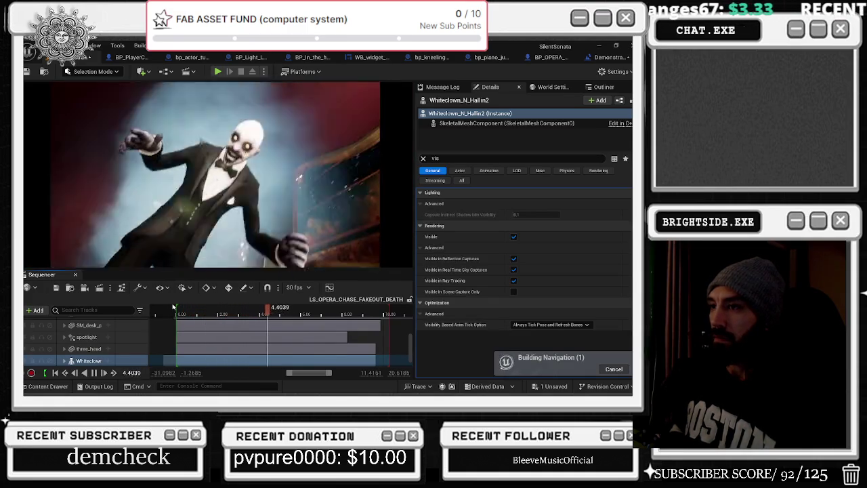
drag(280, 309, 237, 313)
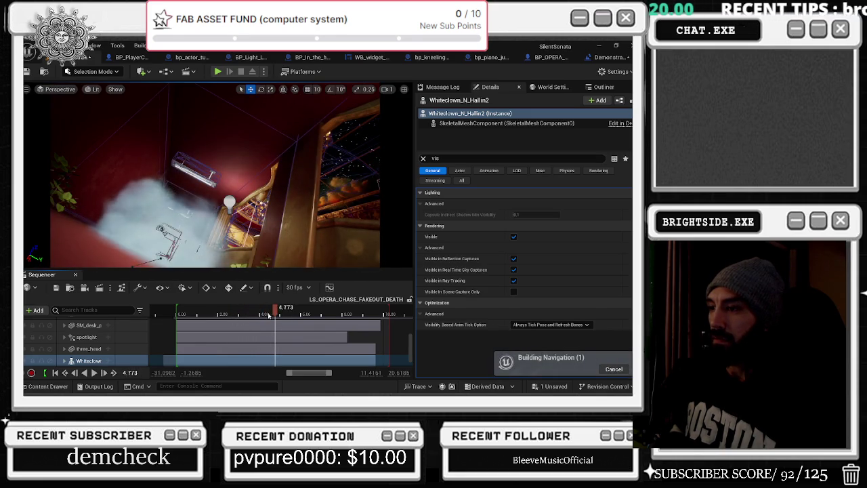
drag(280, 308, 266, 310)
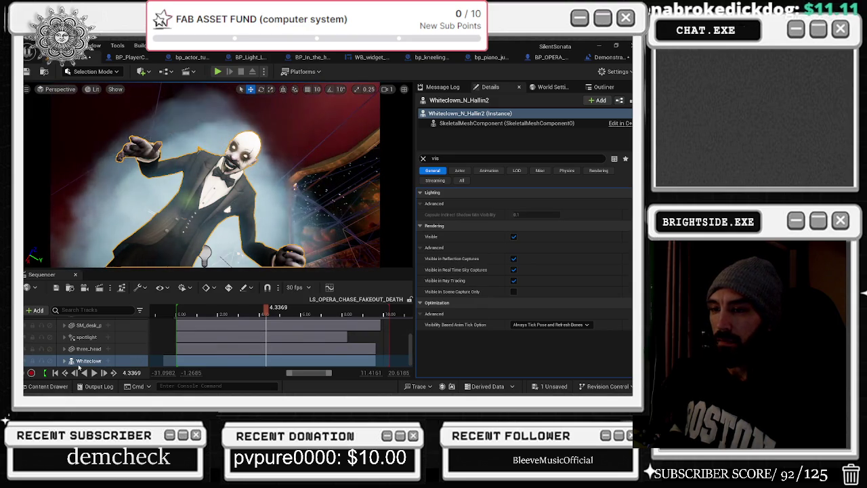
click(65, 360)
Step: Drag the Whiteclown Vis key later and check it at about 5.45 seconds
scroll(102, 348, down, 3)
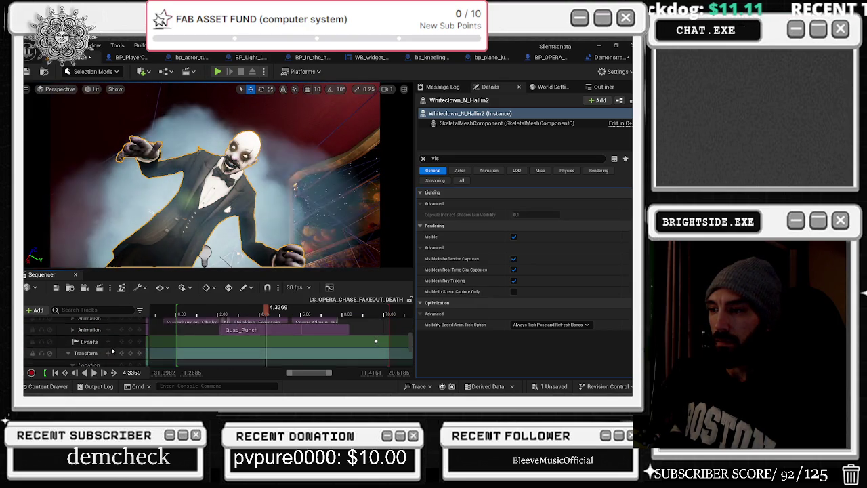
scroll(112, 350, down, 5)
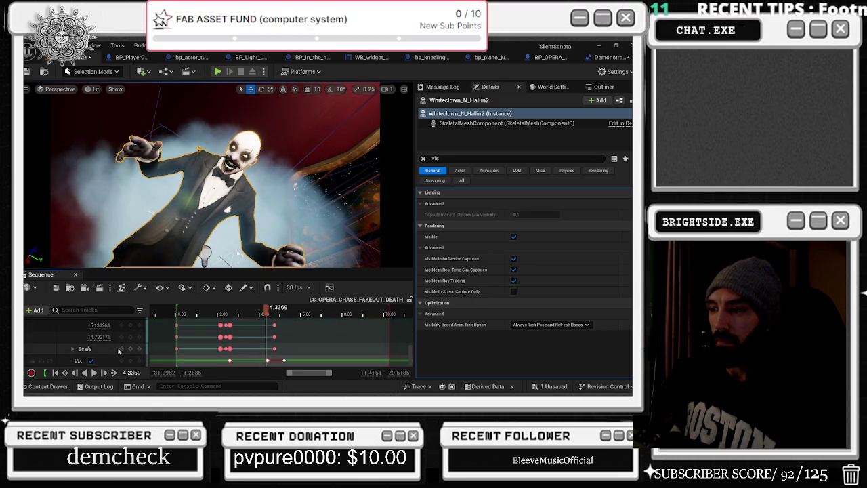
scroll(277, 359, up, 5)
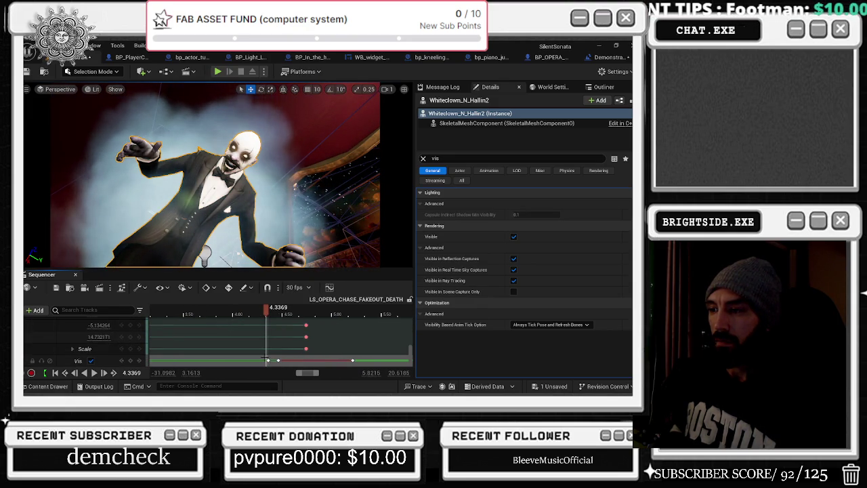
drag(276, 360, 295, 359)
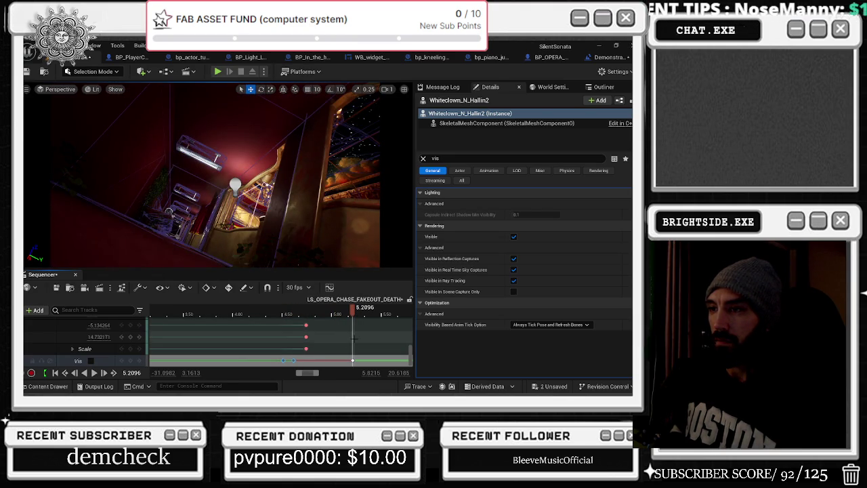
click(373, 317)
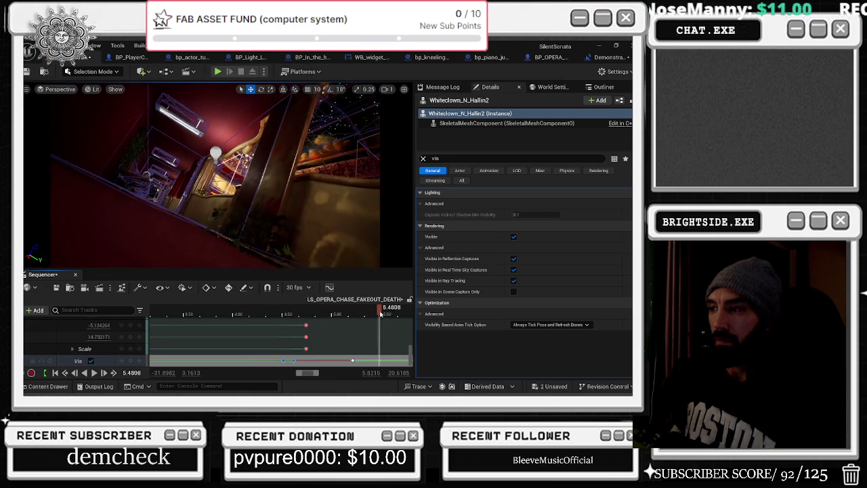
drag(373, 317, 371, 317)
Step: Scroll the track list, switch away briefly, then select and expand just_the_arms_for_main
scroll(377, 333, up, 3)
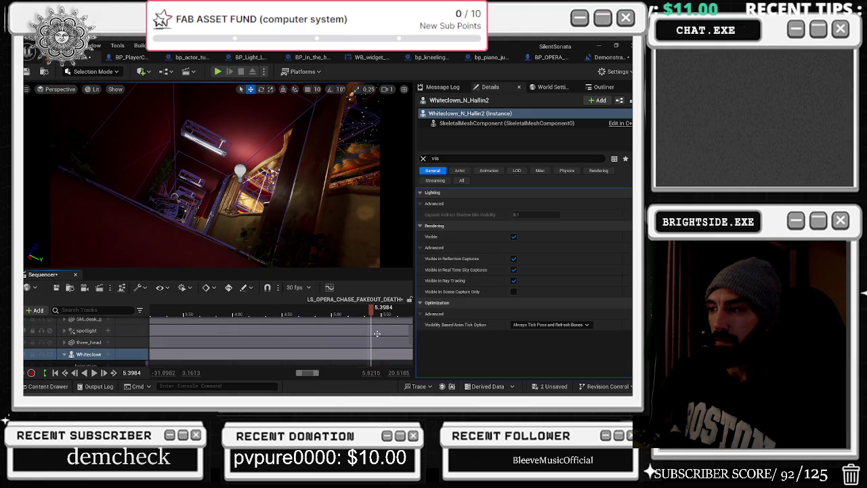
scroll(379, 333, up, 5)
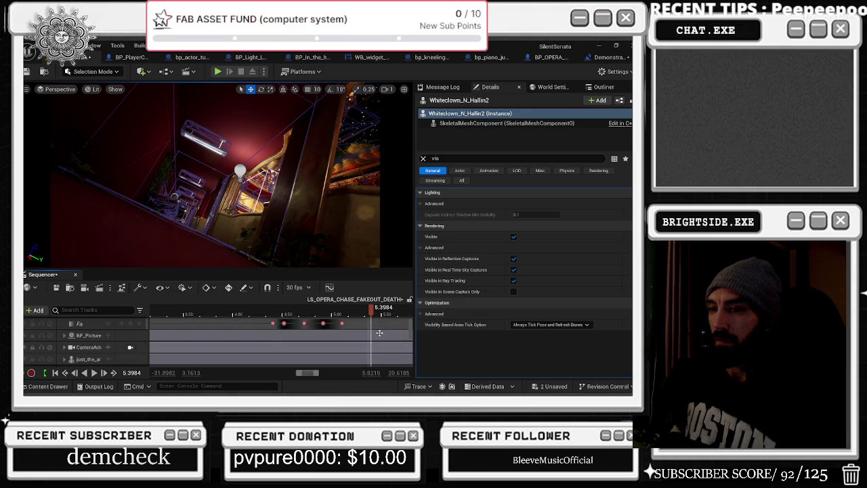
scroll(308, 359, down, 1)
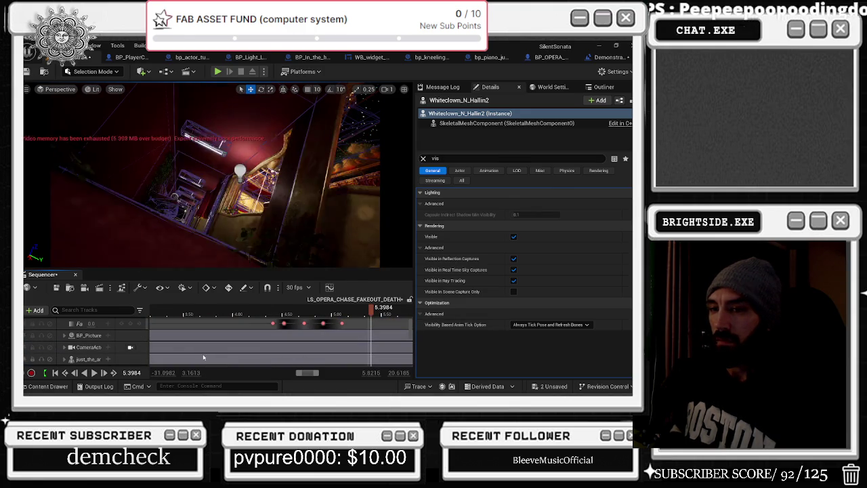
key(alt+Tab)
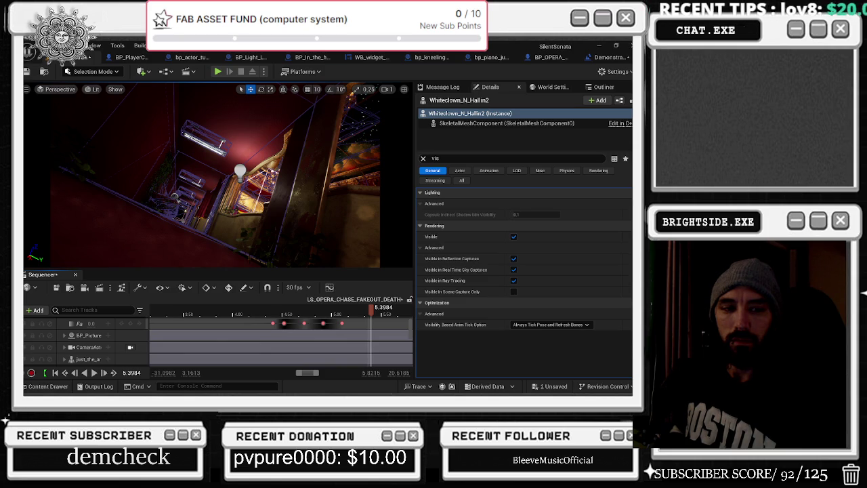
click(86, 359)
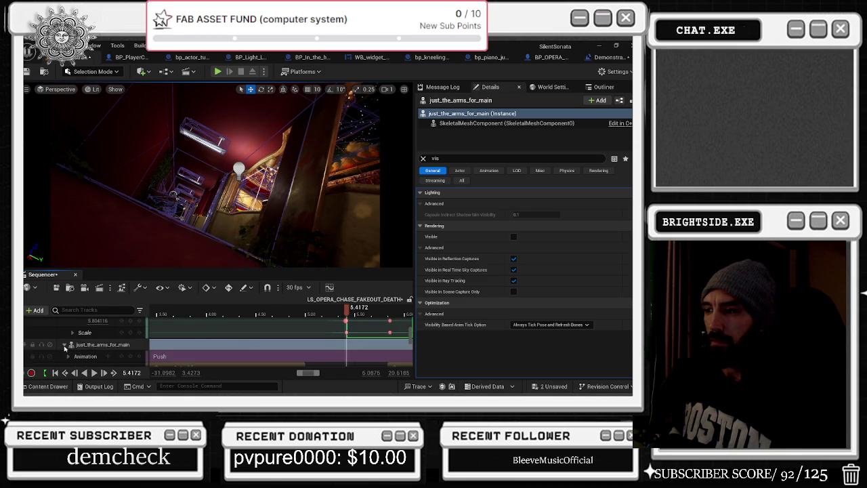
Step: Split the arms' Push animation section at the playhead
right_click(341, 339)
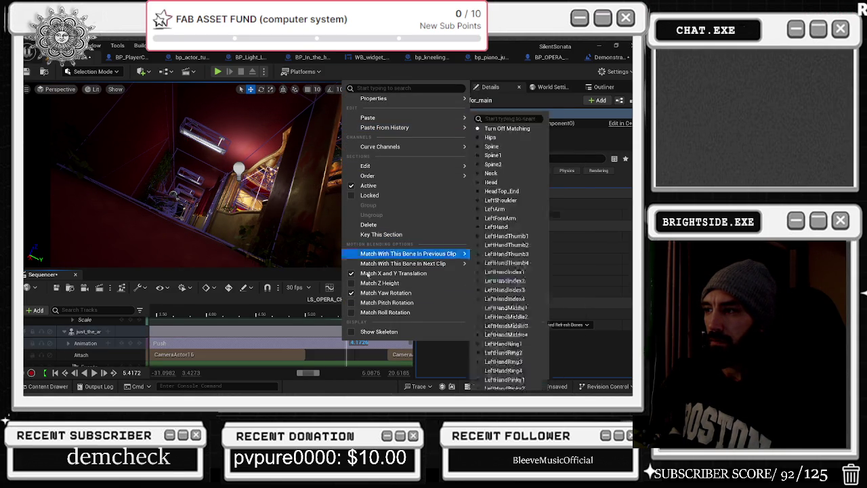
mouse_move(374, 177)
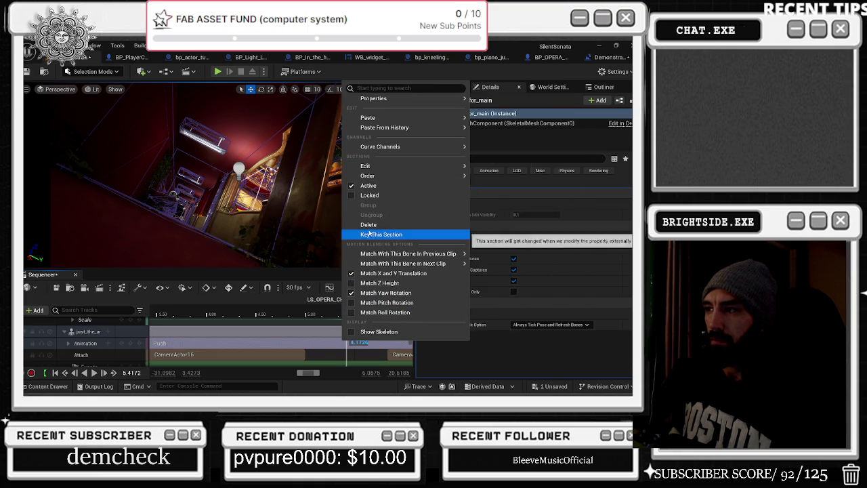
mouse_move(373, 100)
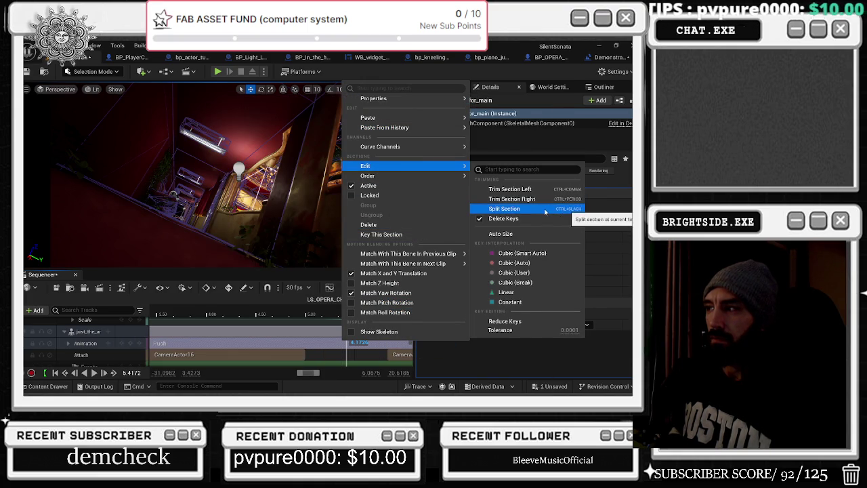
click(545, 212)
scroll(361, 340, down, 2)
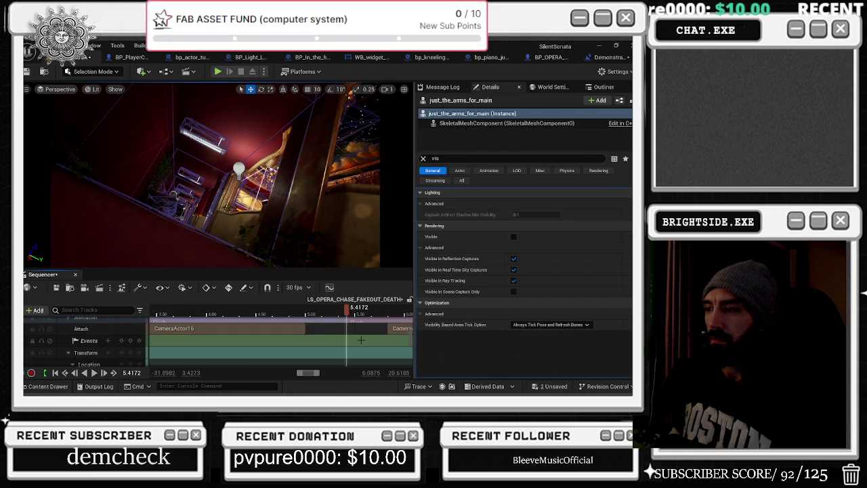
click(360, 340)
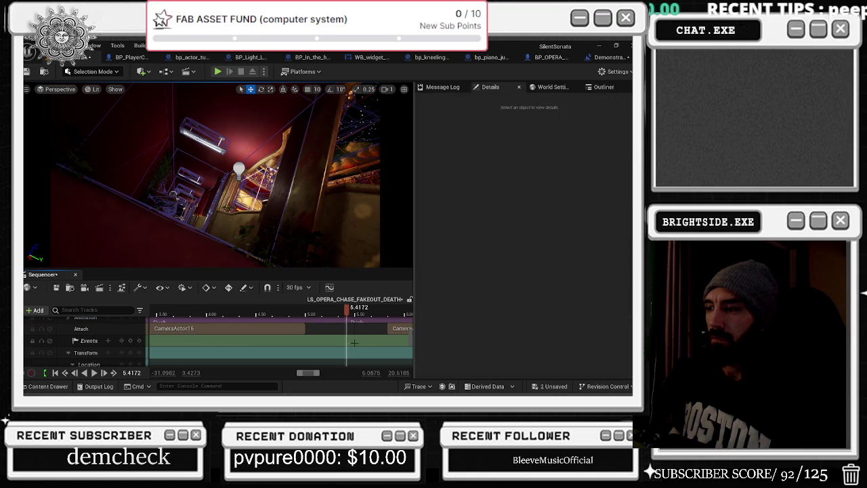
Step: Split the Transform and Events sections at the playhead as well
right_click(346, 350)
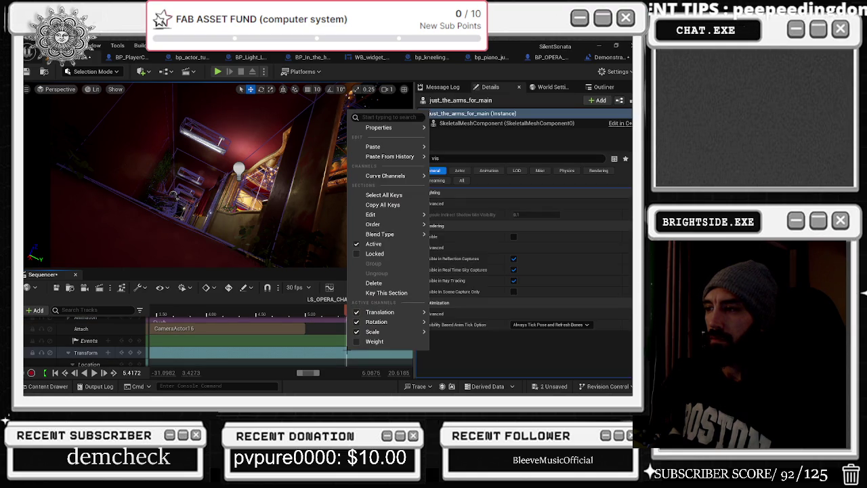
mouse_move(407, 225)
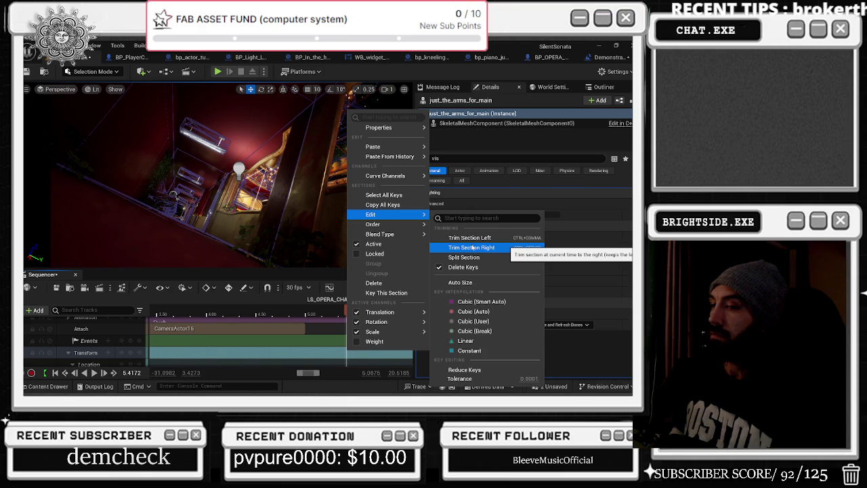
click(466, 258)
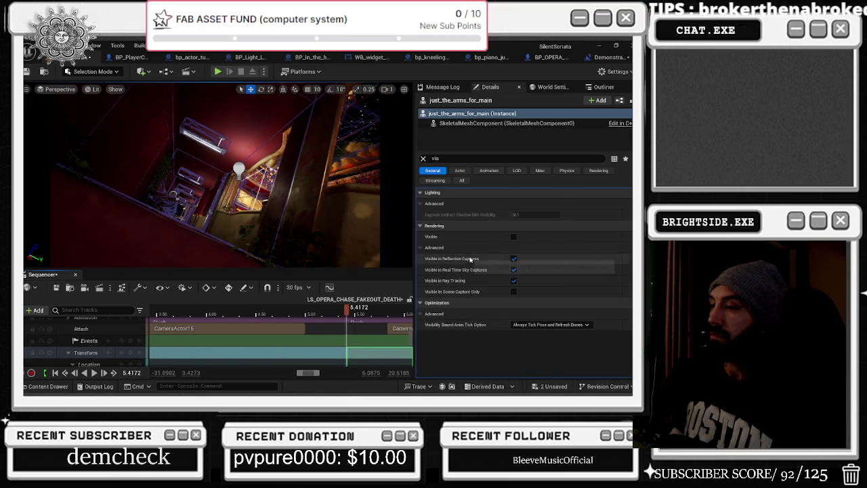
right_click(356, 340)
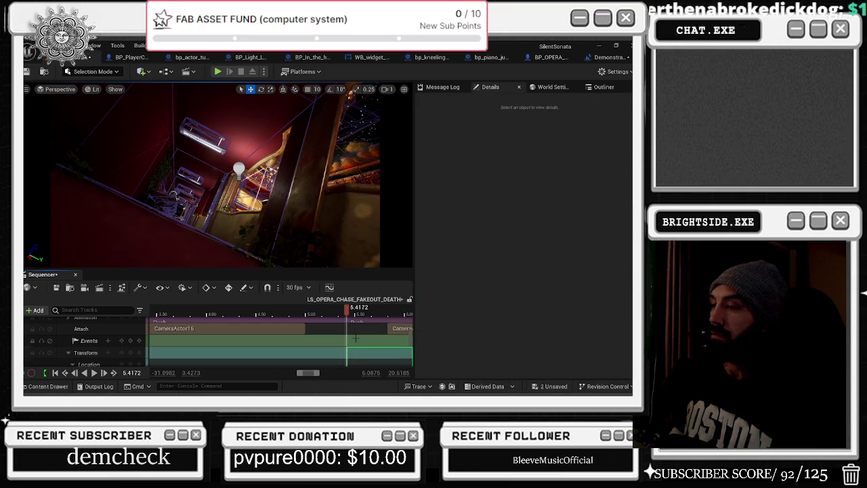
mouse_move(398, 271)
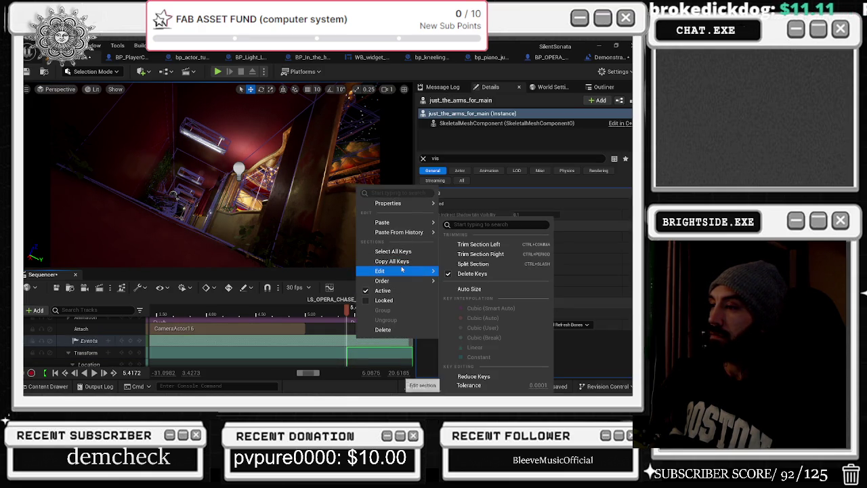
click(473, 264)
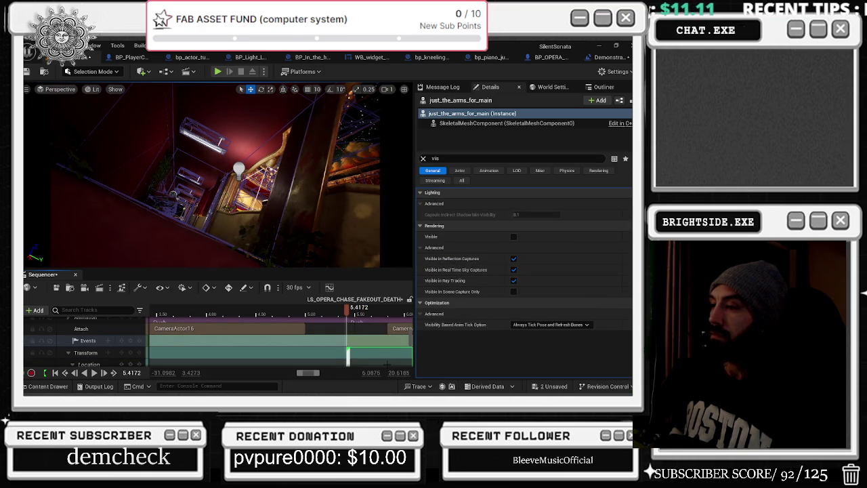
Step: Collapse the Whiteclown rows and key the Transform at the 5.4172 playhead
scroll(371, 335, up, 2)
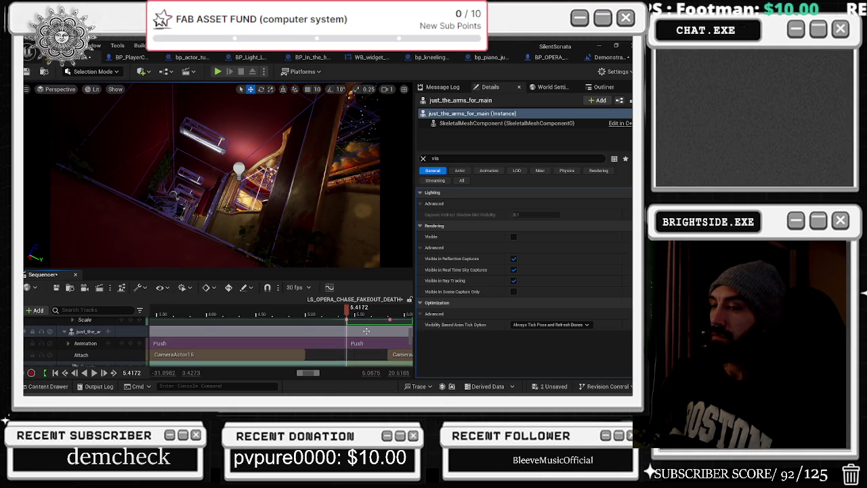
scroll(365, 330, down, 3)
scroll(365, 333, down, 5)
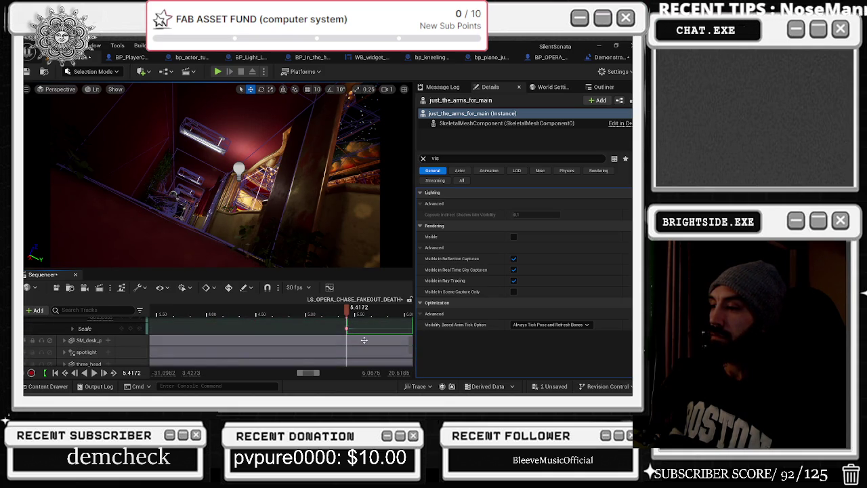
click(363, 340)
scroll(364, 341, down, 2)
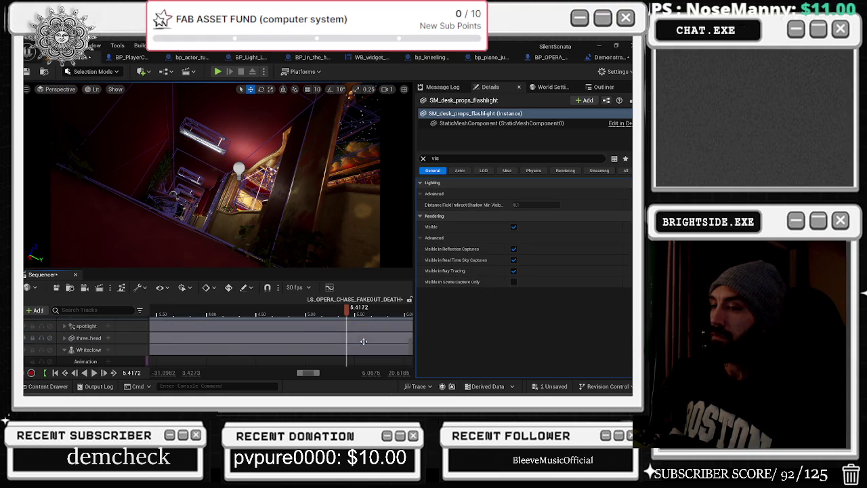
scroll(361, 345, down, 3)
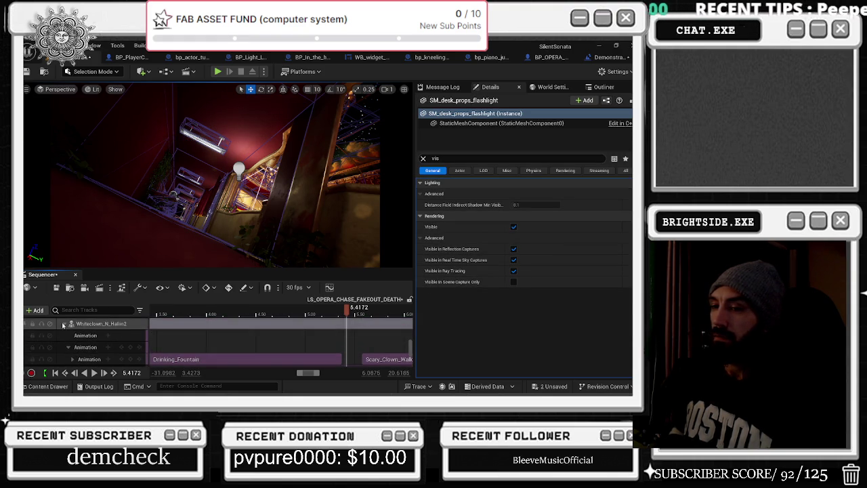
click(63, 324)
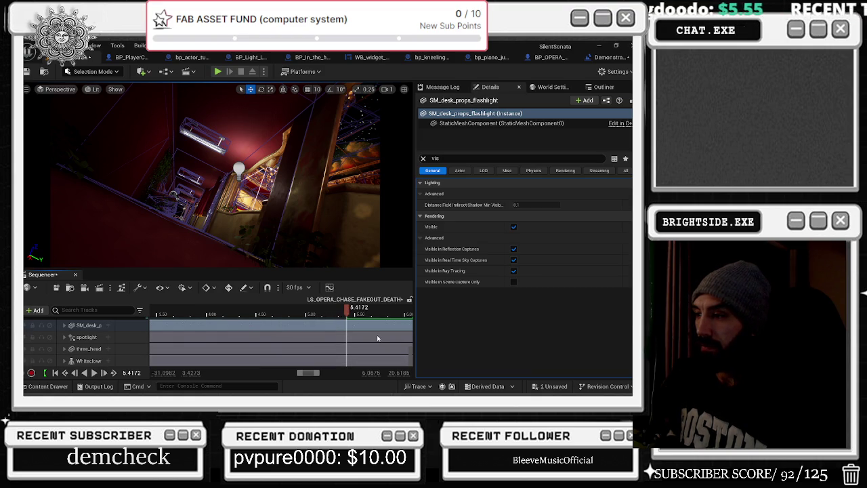
key(s)
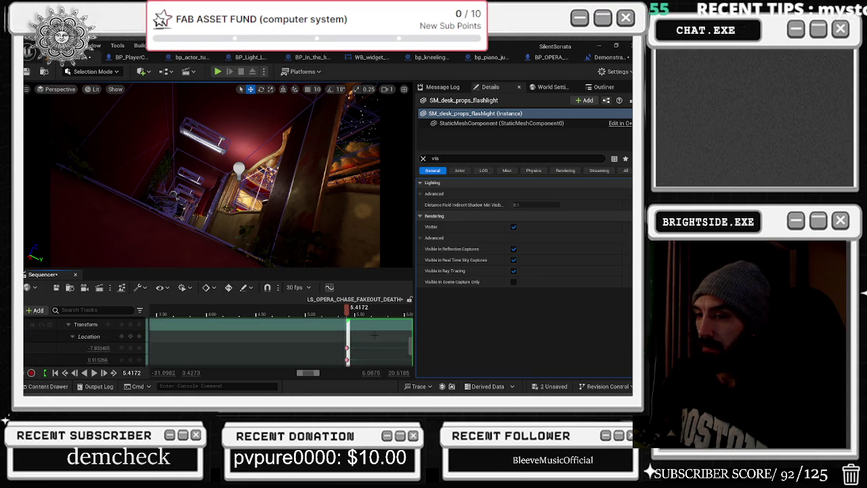
Step: Select the Push animation section, then the Transform track
scroll(374, 335, down, 3)
click(338, 351)
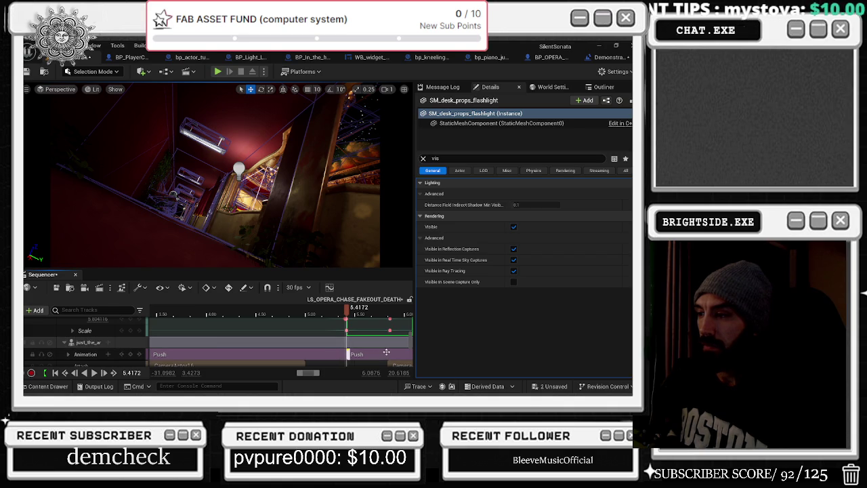
scroll(366, 349, down, 1)
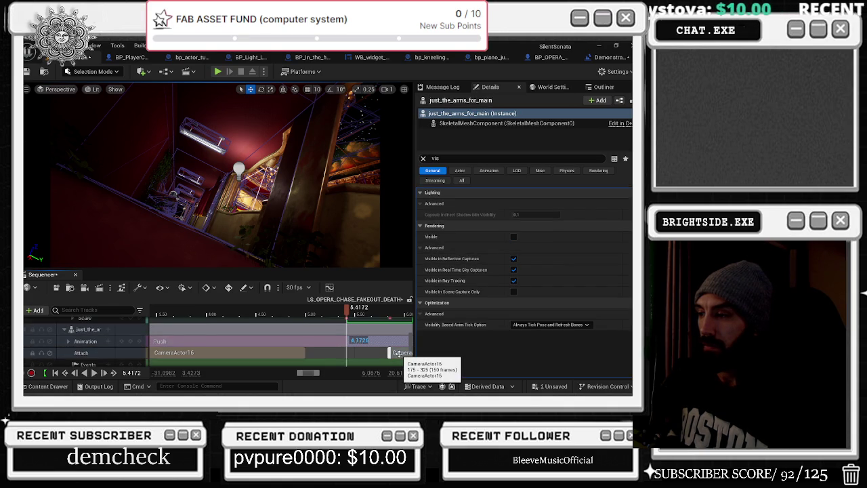
scroll(389, 352, down, 2)
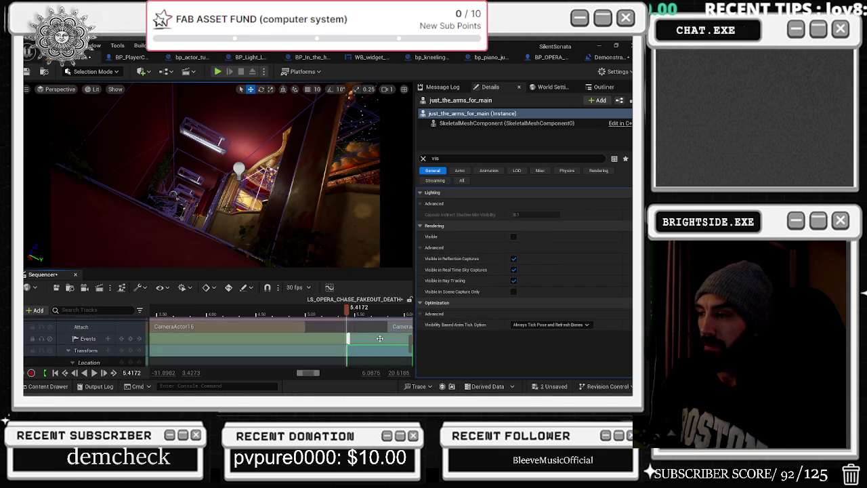
scroll(381, 350, down, 3)
scroll(379, 338, up, 4)
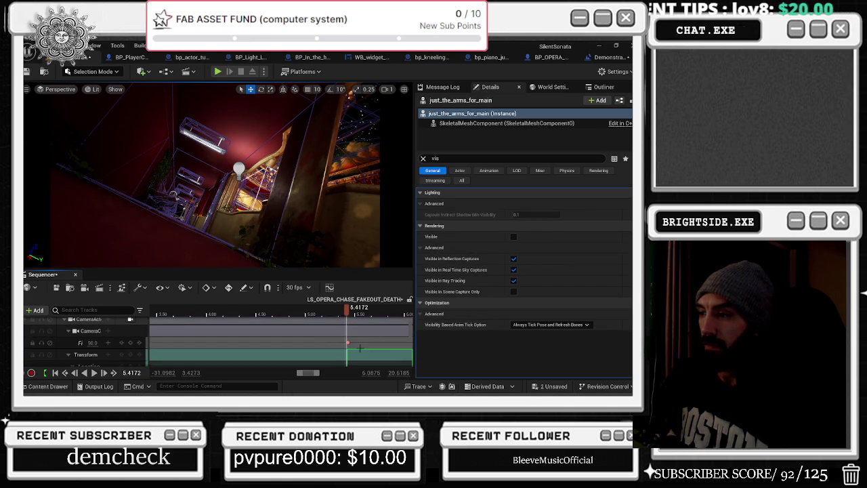
click(368, 350)
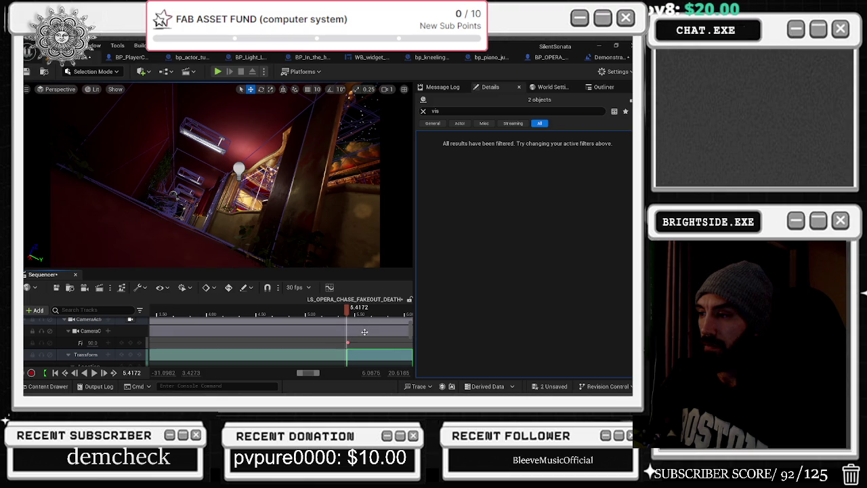
scroll(367, 344, up, 4)
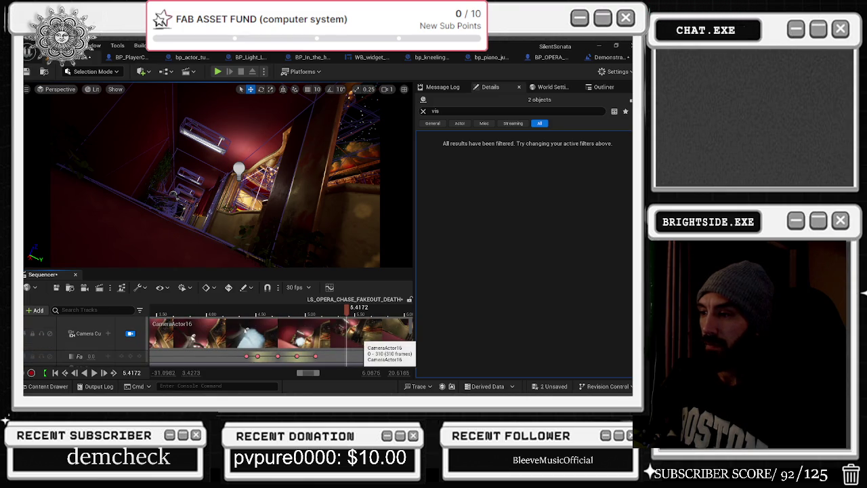
Step: Scrub to about 5.61 s, play past the split, then jump back to about 4.50 s
scroll(363, 340, down, 2)
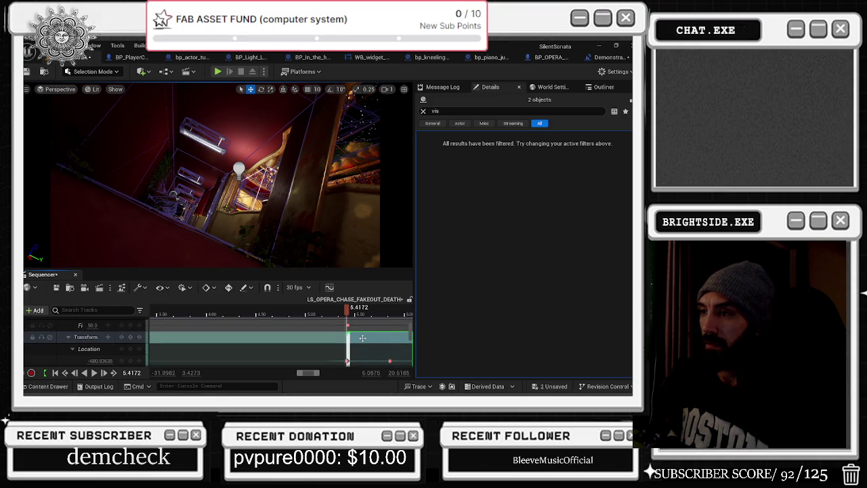
mouse_move(351, 310)
mouse_down()
mouse_move(369, 310)
mouse_move(348, 318)
mouse_move(373, 360)
mouse_up()
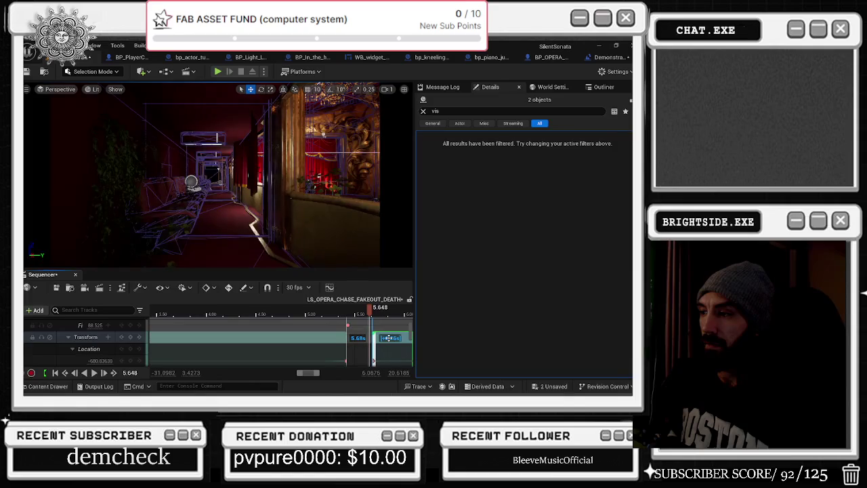
key(space)
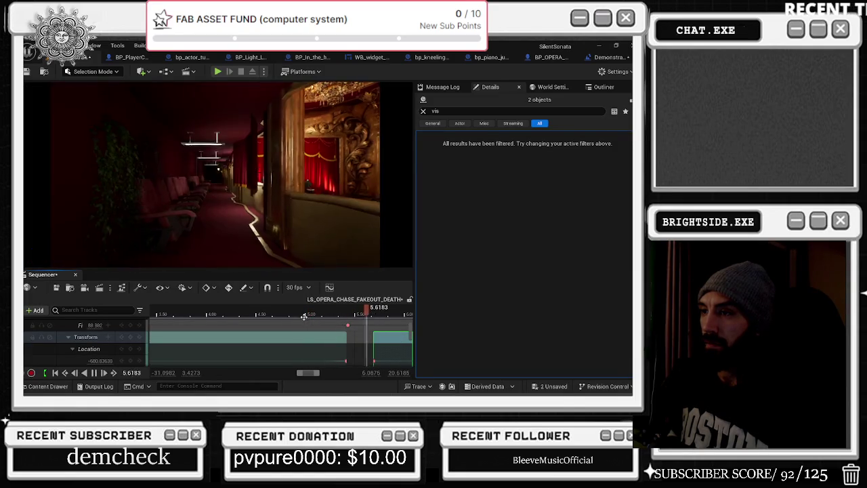
scroll(356, 331, up, 1)
click(208, 315)
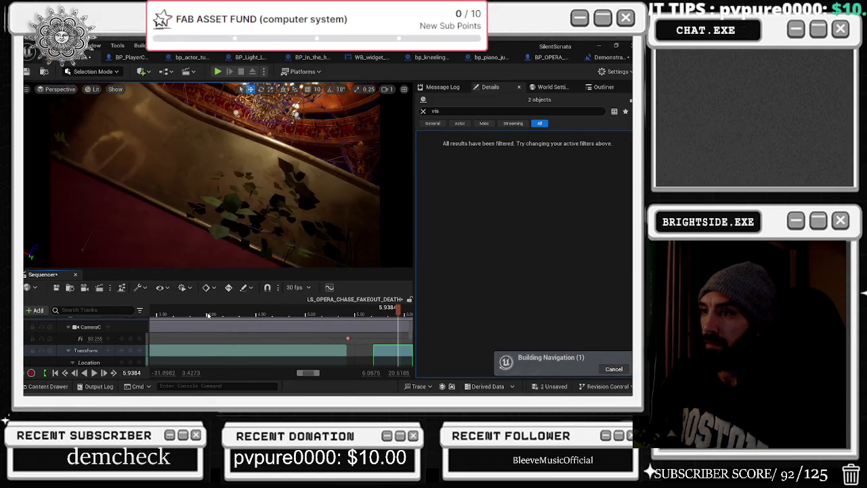
scroll(340, 347, up, 2)
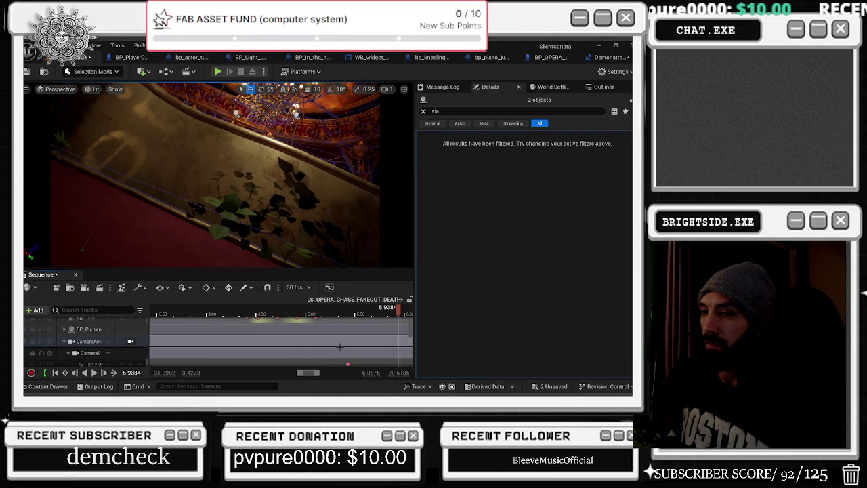
scroll(197, 337, down, 1)
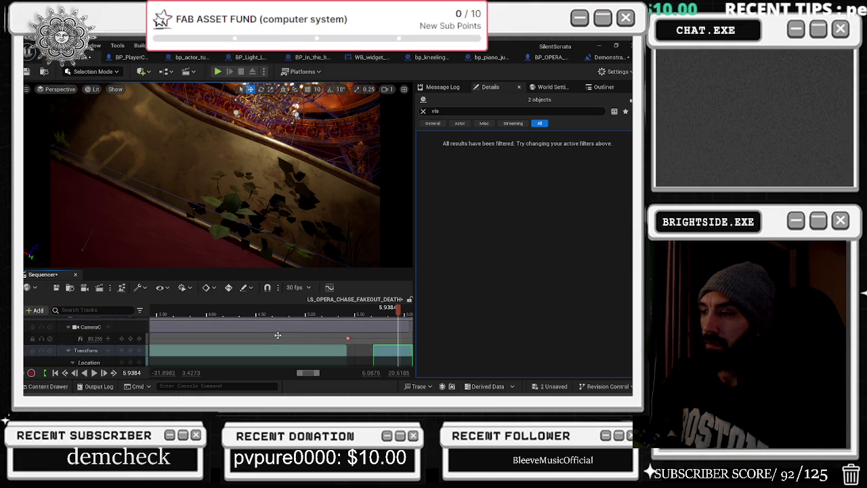
Step: Bring up just_the_arms_for_main's transform keys and set the sequence time back near 5.4 s
click(359, 352)
scroll(359, 351, up, 3)
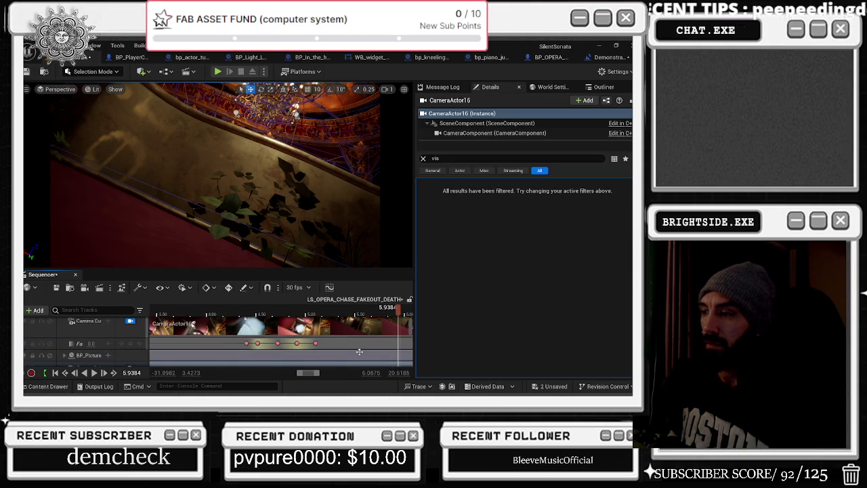
scroll(359, 351, down, 6)
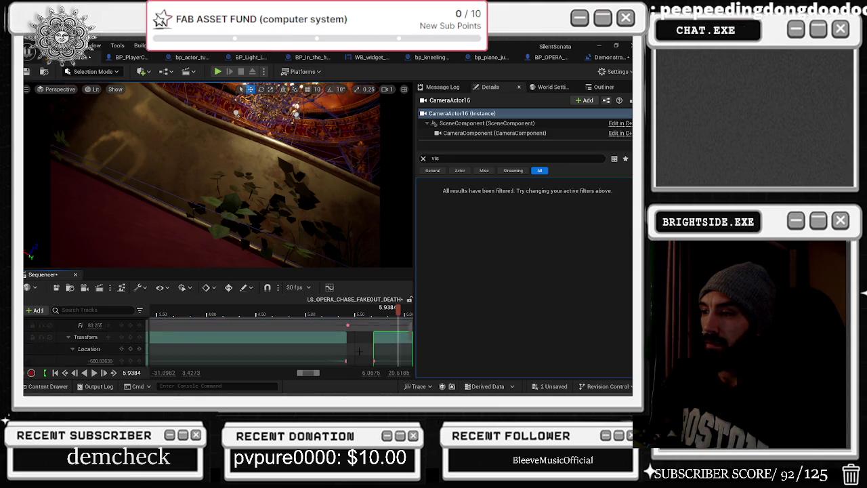
scroll(359, 351, down, 3)
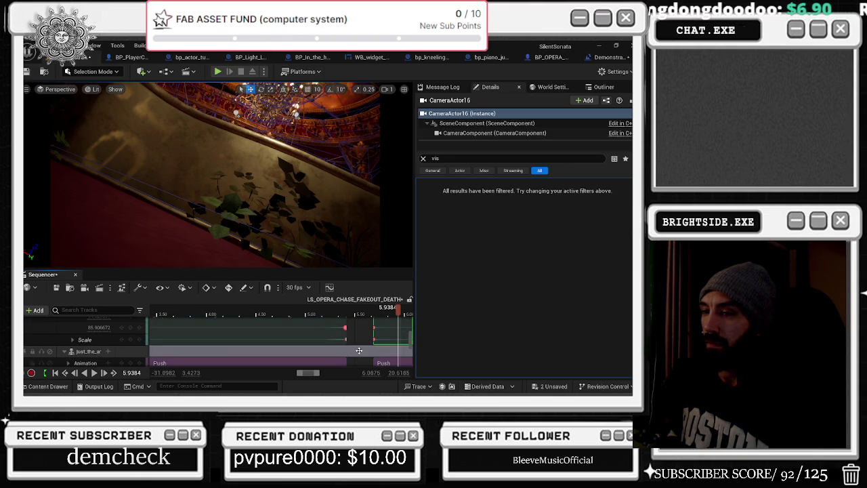
click(360, 351)
scroll(359, 352, down, 3)
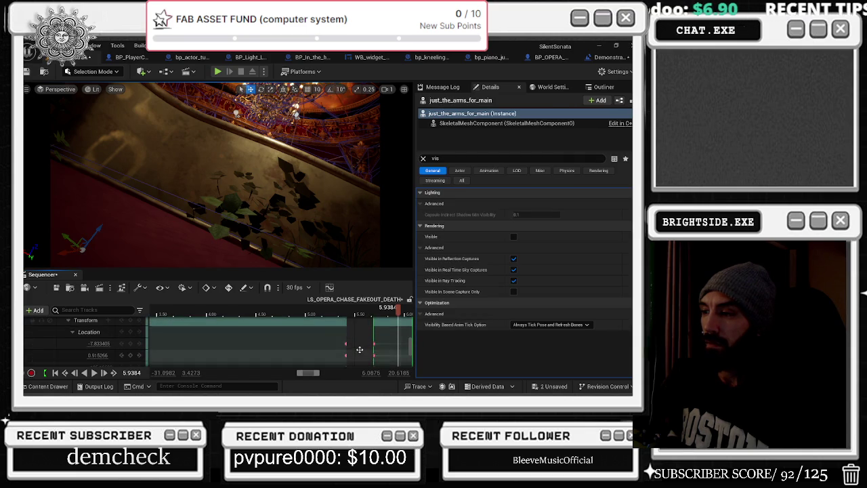
click(350, 311)
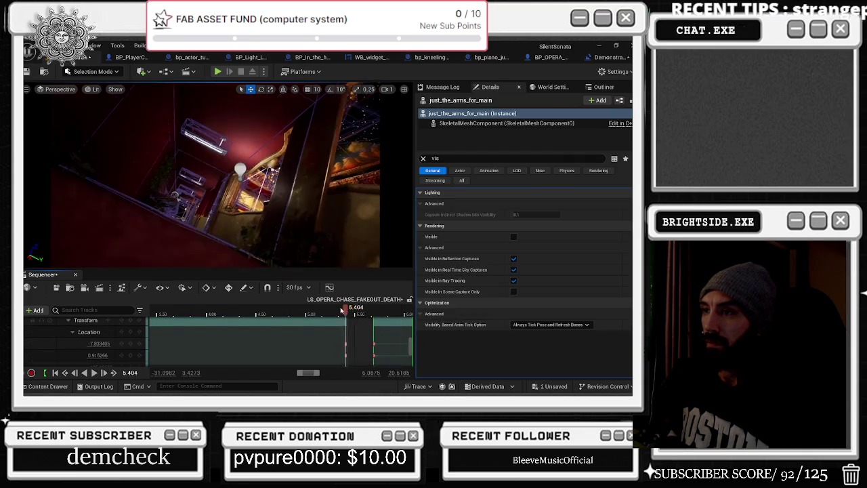
Step: Scrub to about 5.4 s and undo the last Move Keys operation
drag(356, 310, 345, 324)
scroll(345, 323, up, 1)
scroll(345, 324, up, 2)
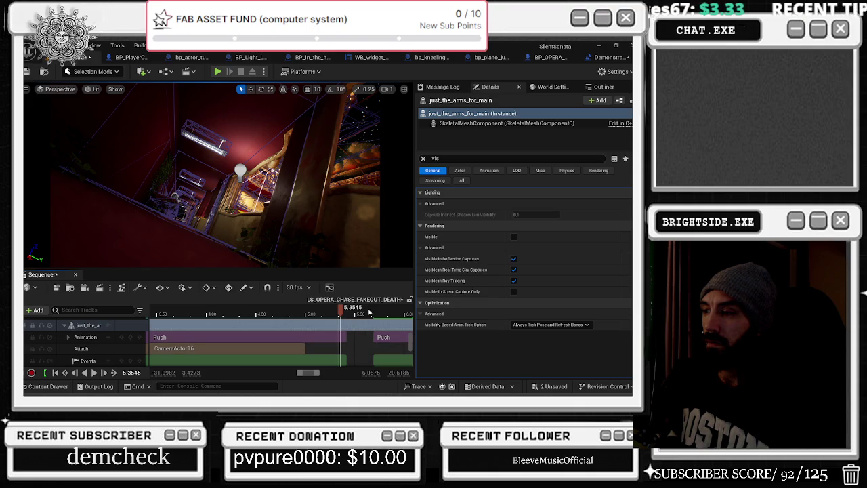
drag(342, 312, 349, 313)
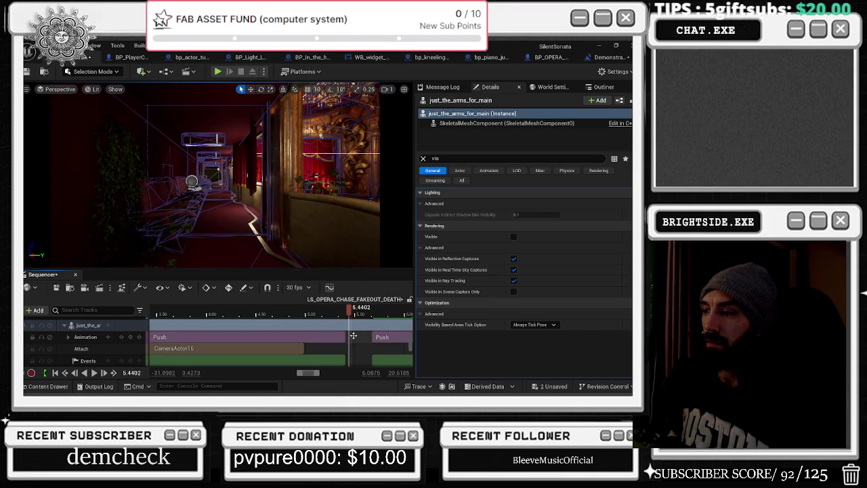
key(ctrl+z)
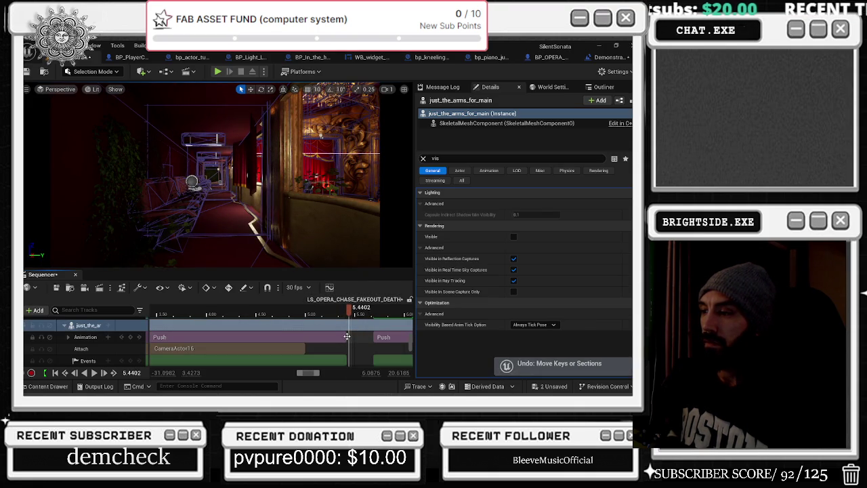
Step: Try lengthening the Push section by about 0.22 s, then undo the resize
mouse_move(345, 337)
mouse_down()
mouse_move(367, 337)
mouse_move(296, 316)
mouse_move(371, 315)
mouse_up()
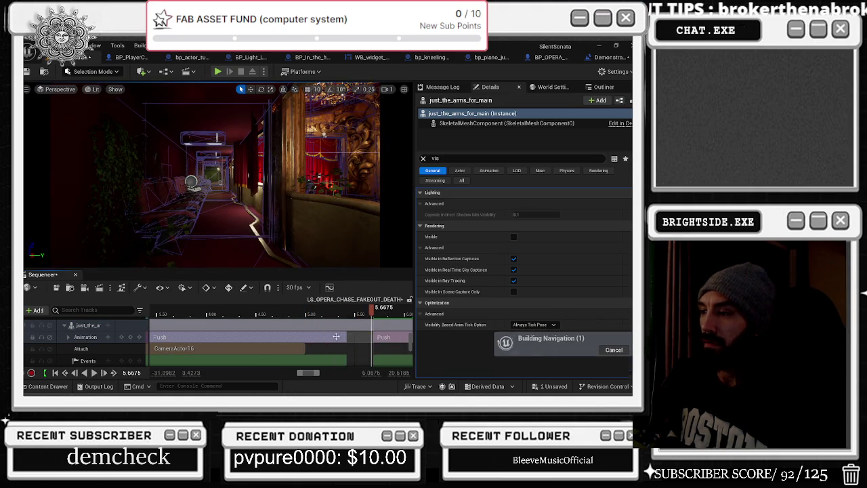
key(ctrl+z)
scroll(345, 336, down, 3)
scroll(364, 340, up, 1)
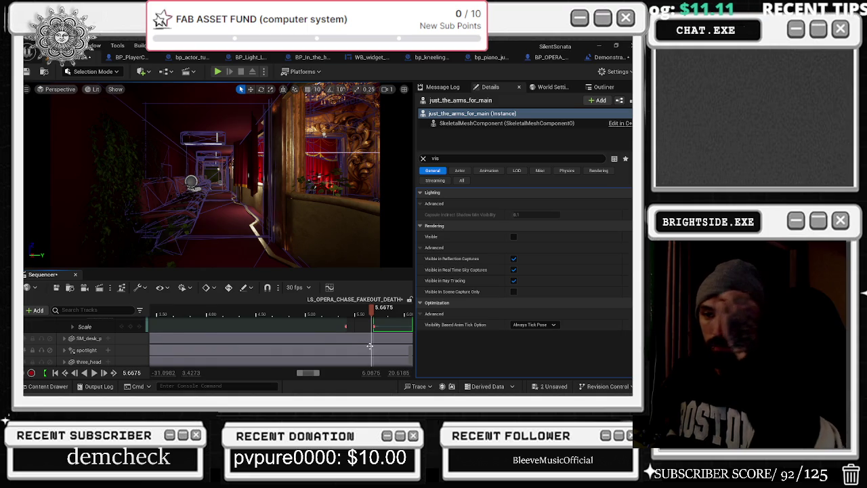
Step: Expand the BP_Picture track in Sequencer to show its child tracks
scroll(366, 345, down, 1)
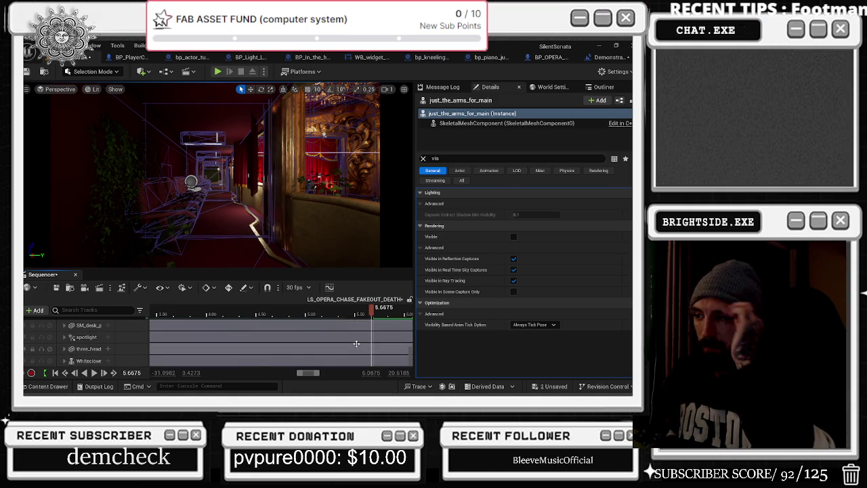
scroll(355, 342, up, 5)
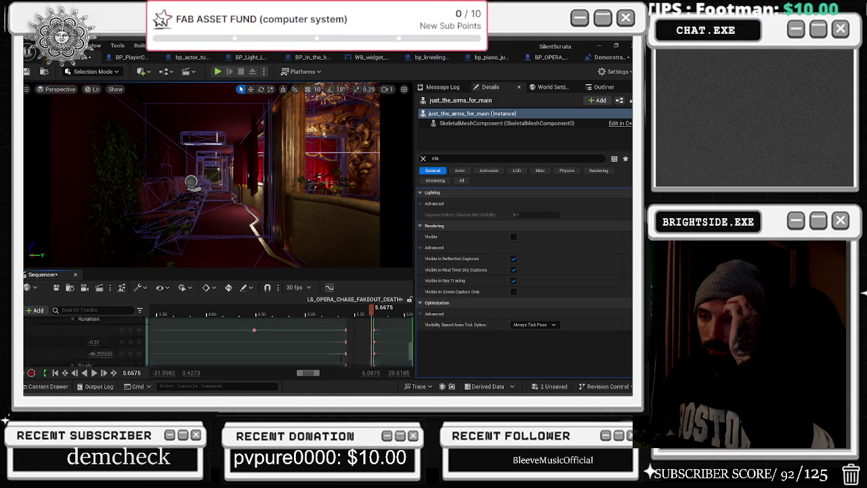
scroll(338, 345, up, 5)
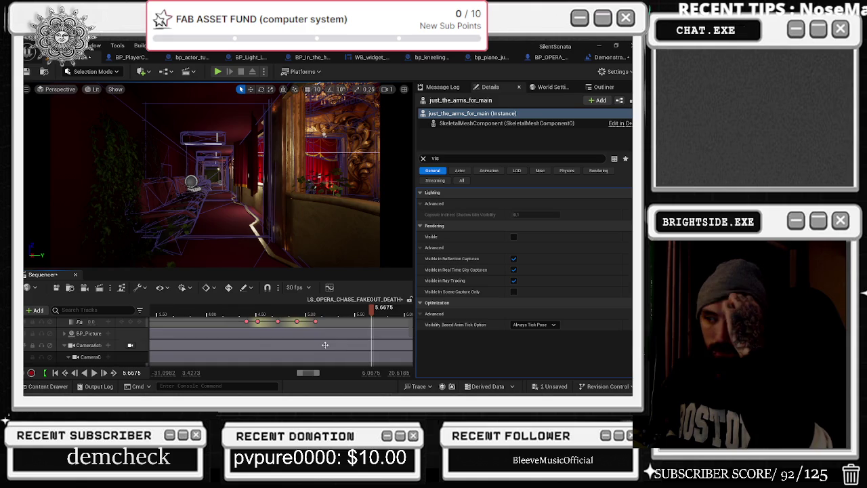
scroll(325, 344, down, 2)
scroll(323, 341, up, 3)
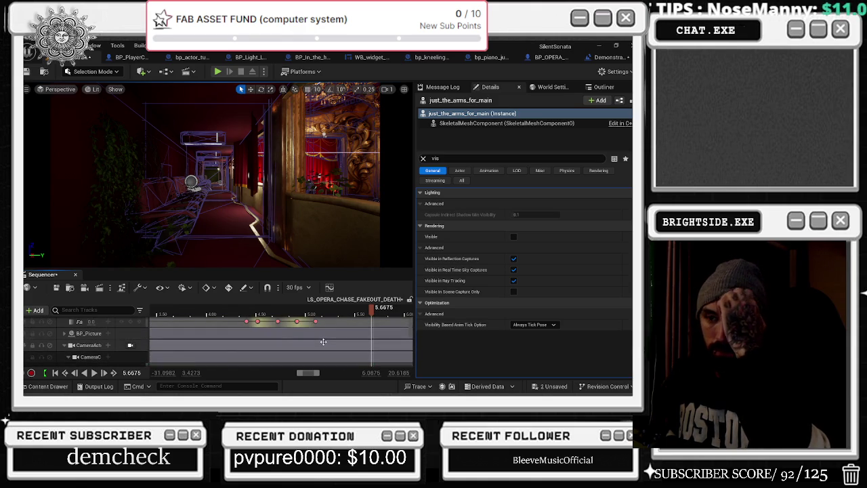
click(65, 334)
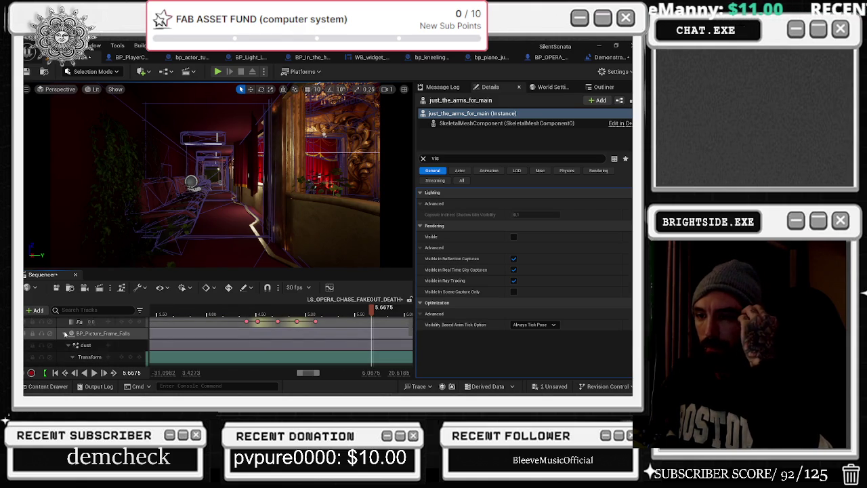
scroll(114, 337, up, 2)
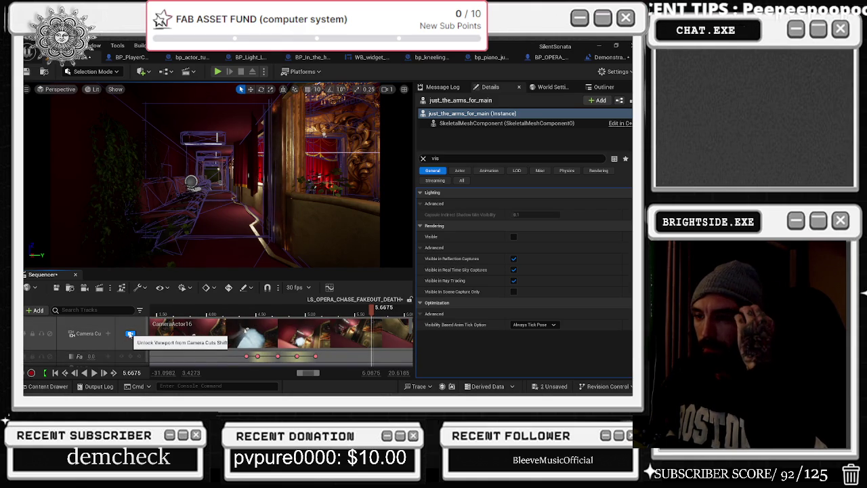
Step: Replay the shot from about 5.6 s and 5.47 s, then select CameraActor16's transform key
click(365, 311)
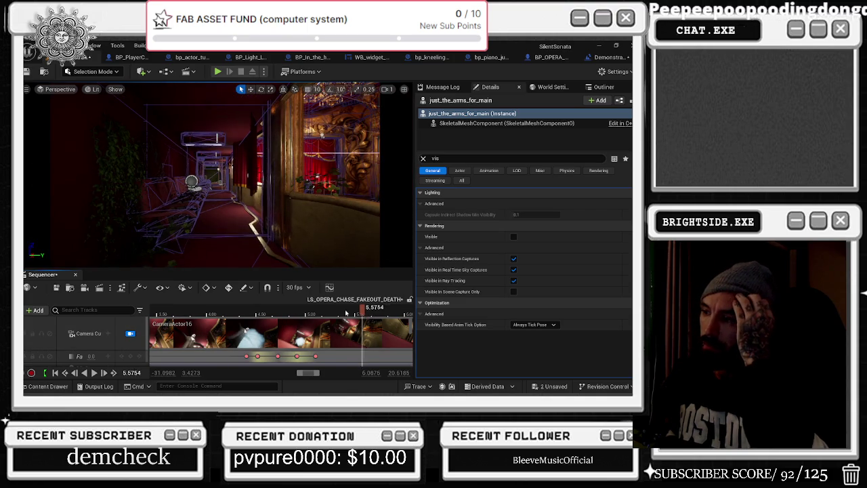
key(space)
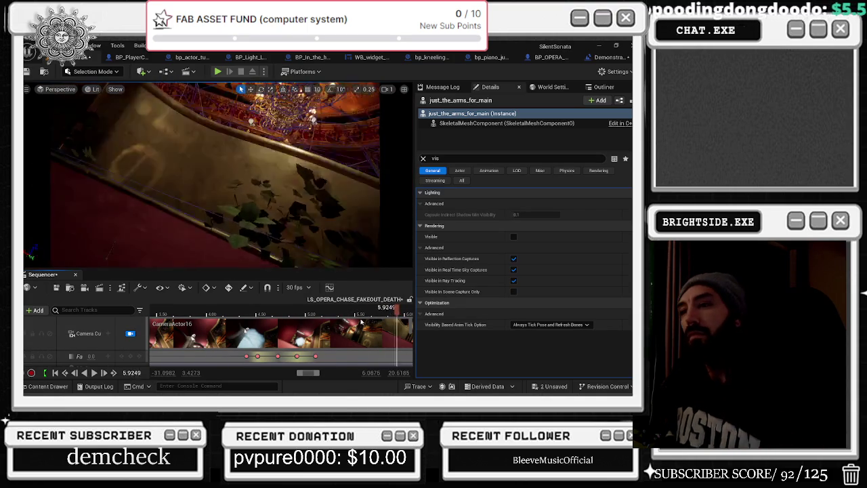
click(351, 312)
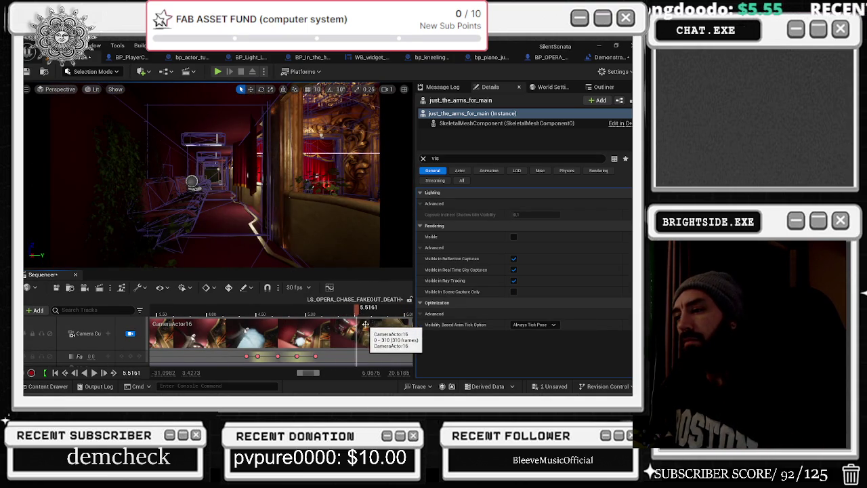
key(space)
scroll(351, 329, down, 3)
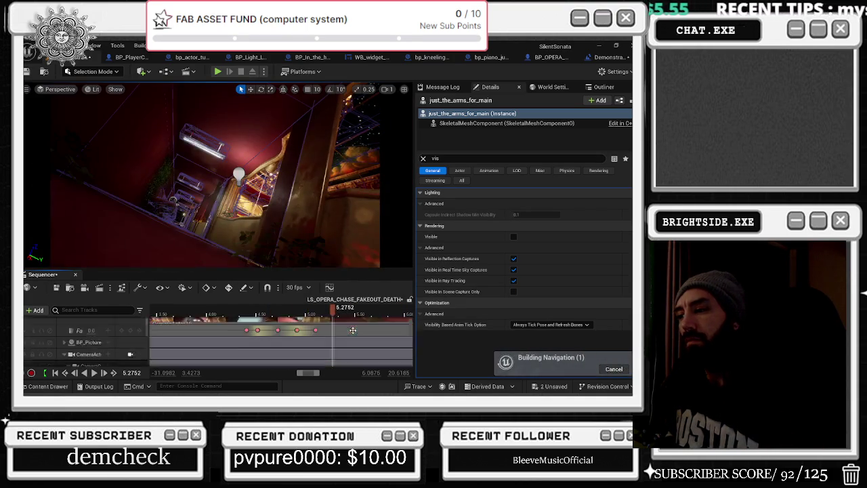
click(351, 323)
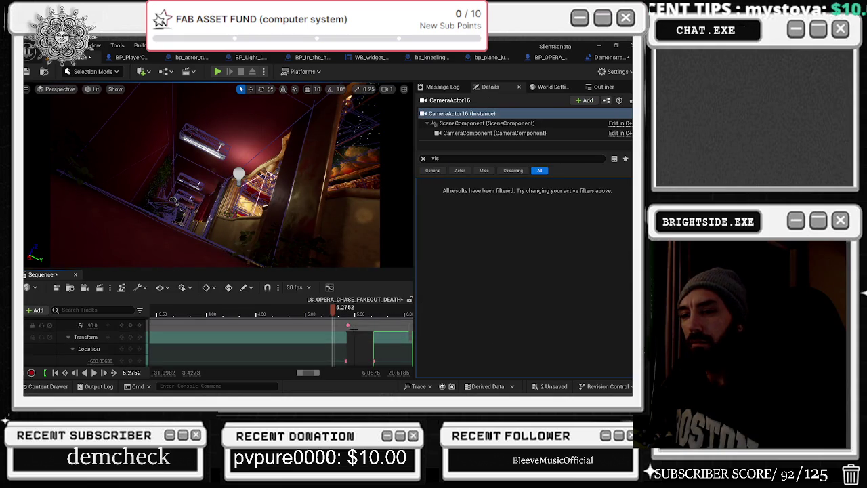
Step: Shift CameraActor16's transform key about 1.09 s later, near 6.78 s, and replay to check the shot
drag(351, 342, 372, 342)
key(space)
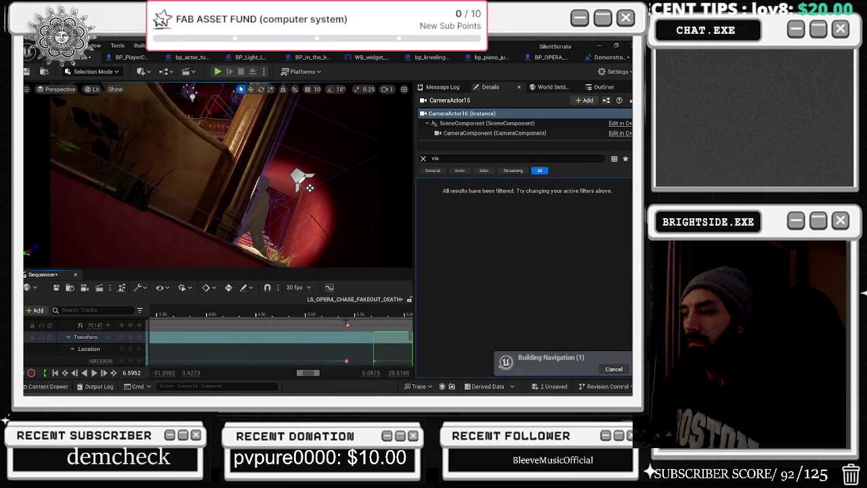
click(289, 313)
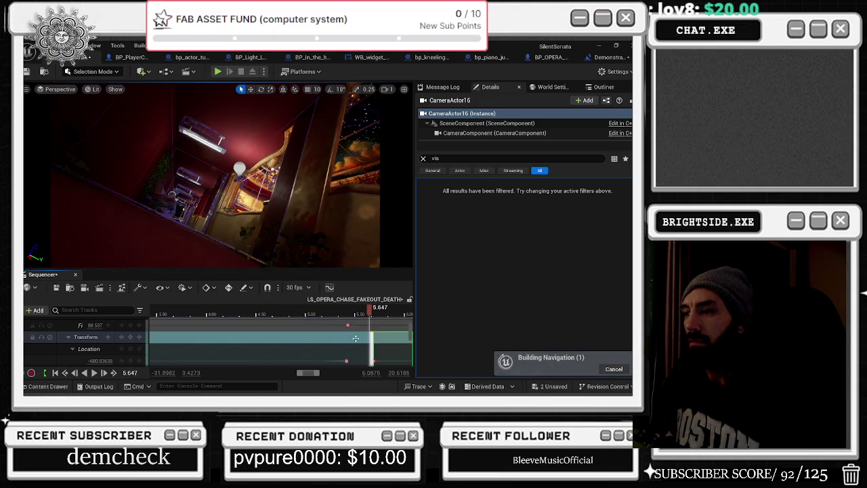
scroll(361, 346, right, 2)
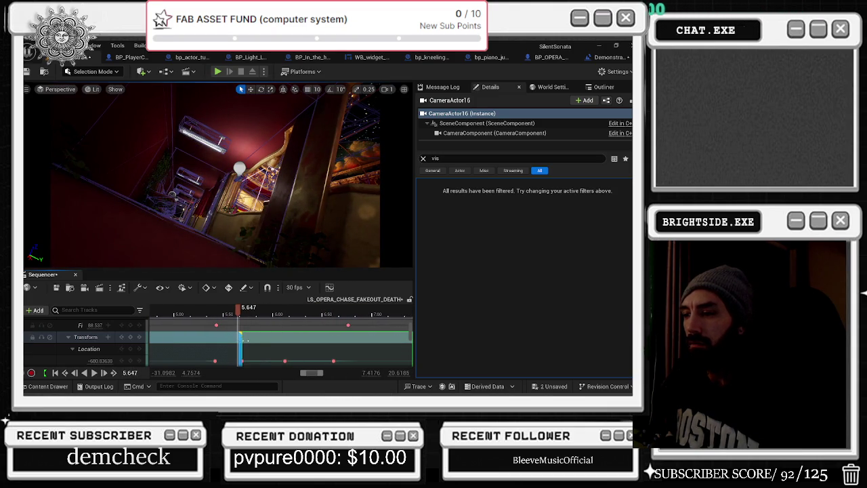
drag(347, 339, 347, 339)
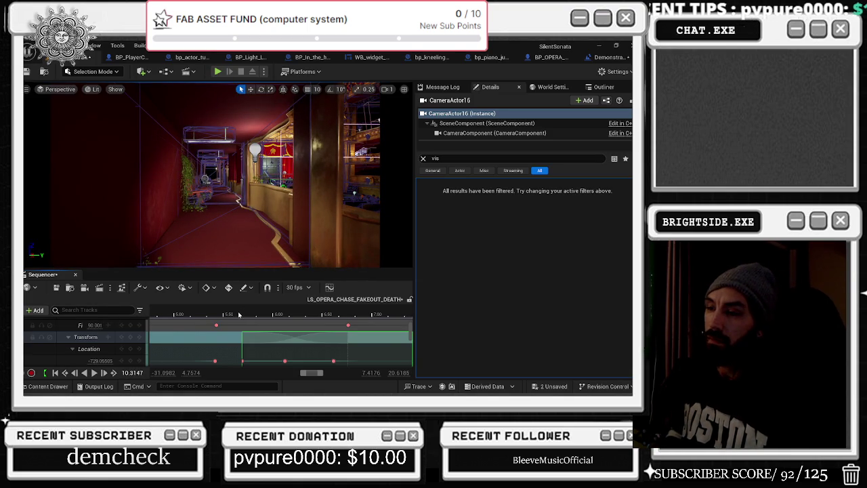
key(space)
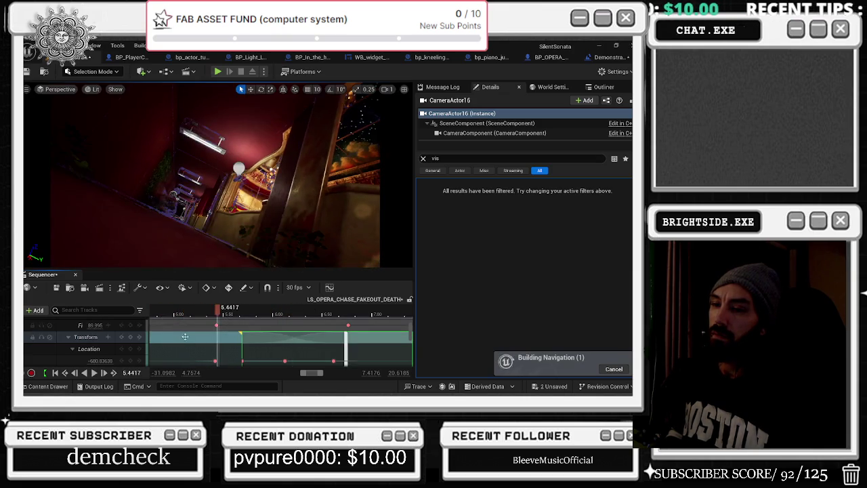
scroll(184, 335, up, 3)
mouse_move(212, 318)
mouse_down()
mouse_move(184, 315)
mouse_move(330, 318)
mouse_up()
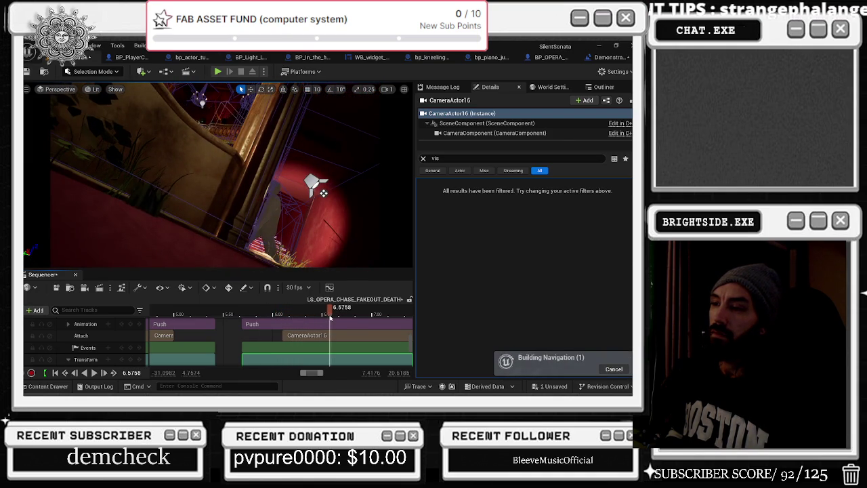
key(j)
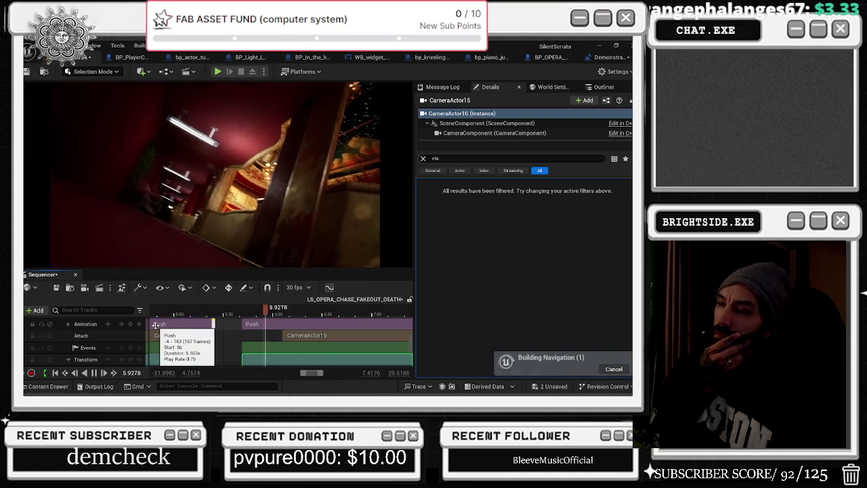
key(space)
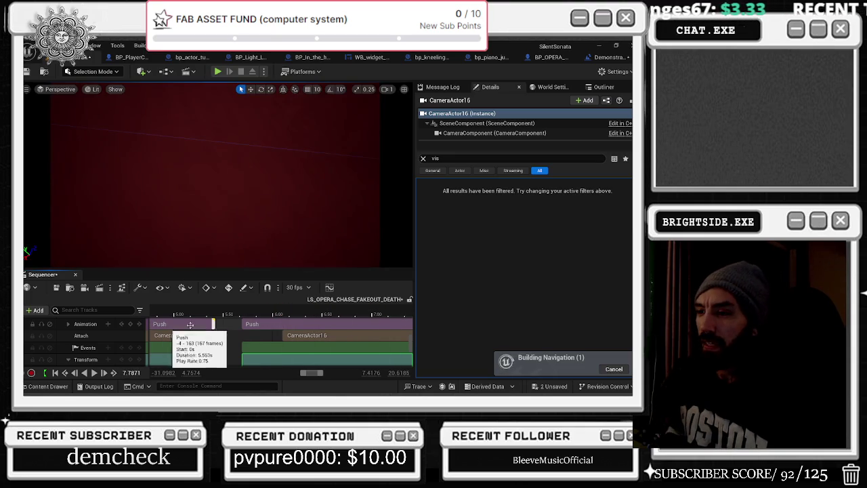
click(169, 311)
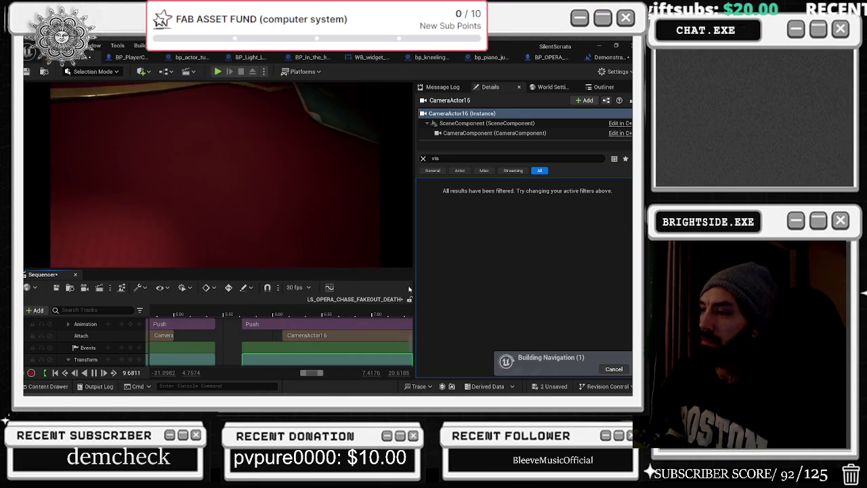
scroll(265, 330, down, 5)
click(266, 330)
key(space)
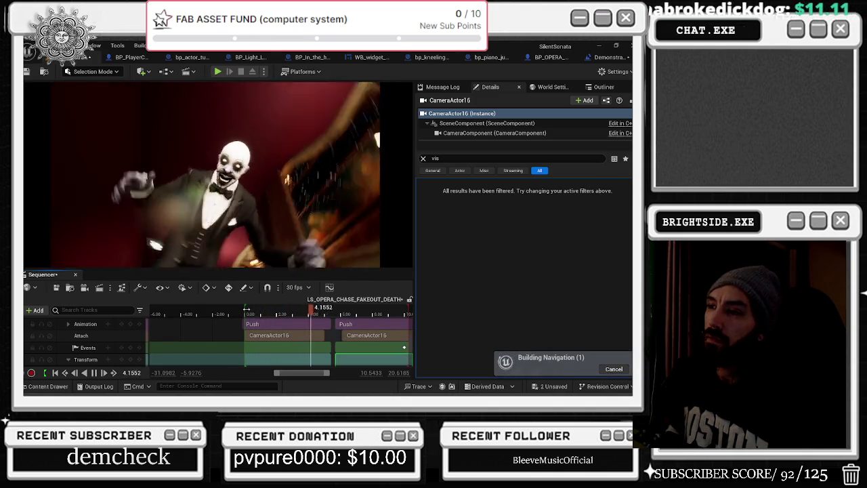
key(alt+Tab)
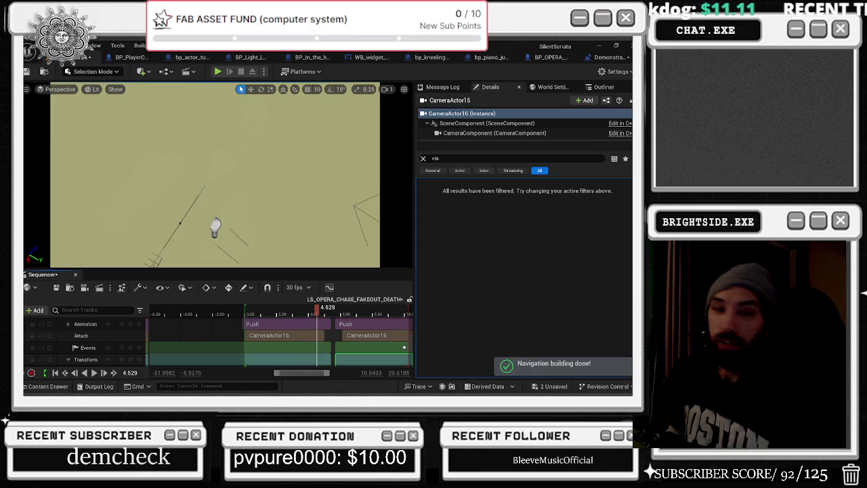
key(alt+Tab)
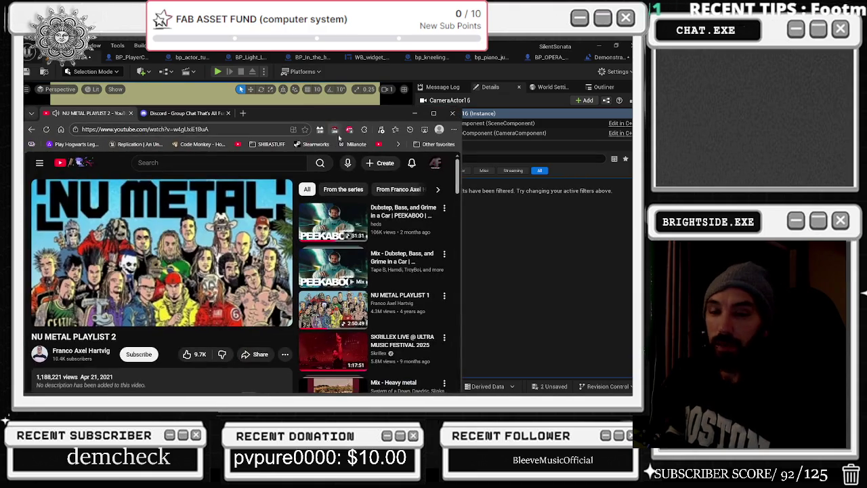
Step: Start the Dubstep, Bass, and Grime video, close the Discord tab, and minimize Chrome
click(382, 228)
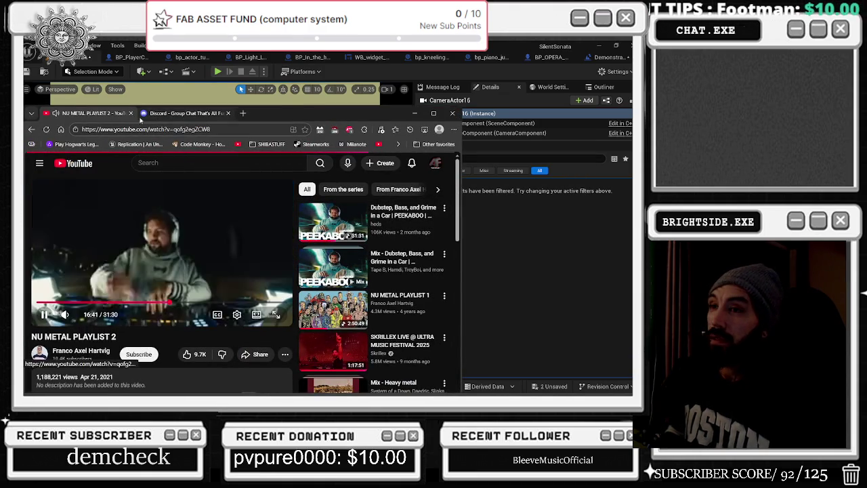
click(199, 113)
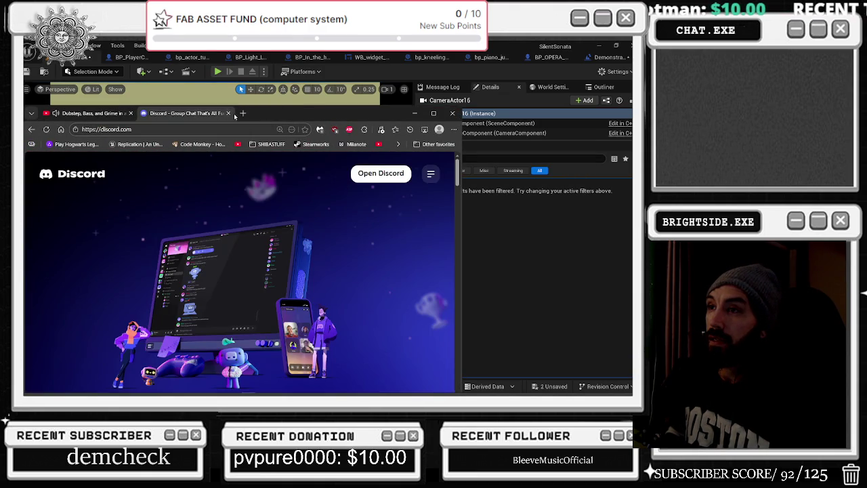
click(229, 114)
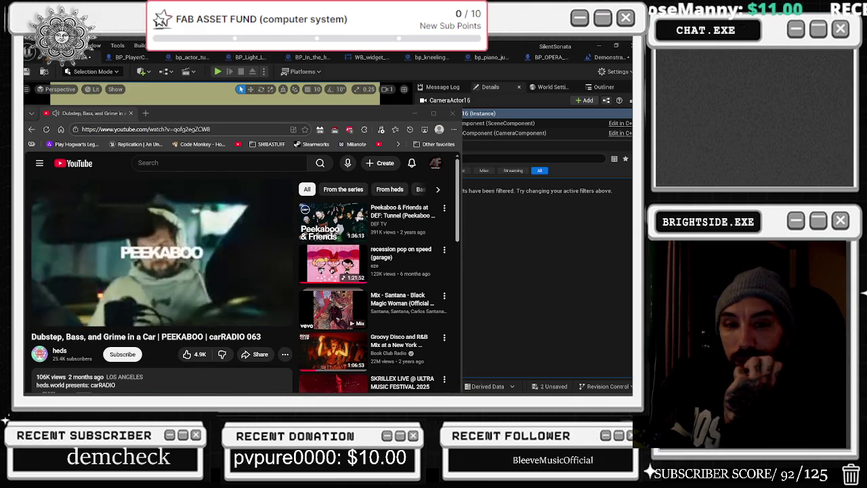
key(super+Down)
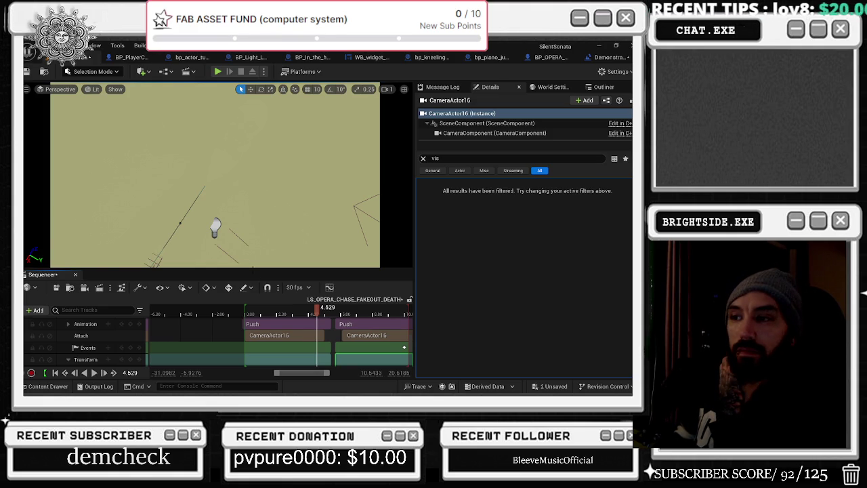
mouse_move(312, 310)
mouse_down()
mouse_move(369, 308)
mouse_move(282, 307)
mouse_move(356, 299)
mouse_move(295, 305)
mouse_up()
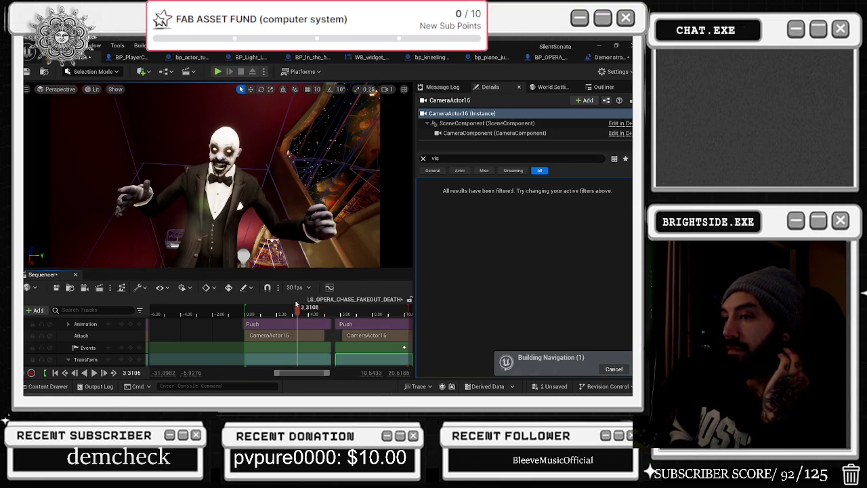
key(space)
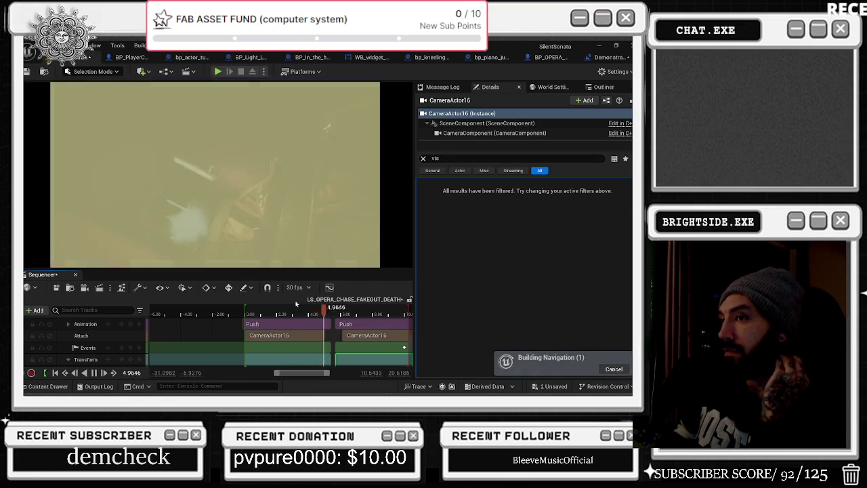
click(263, 315)
key(space)
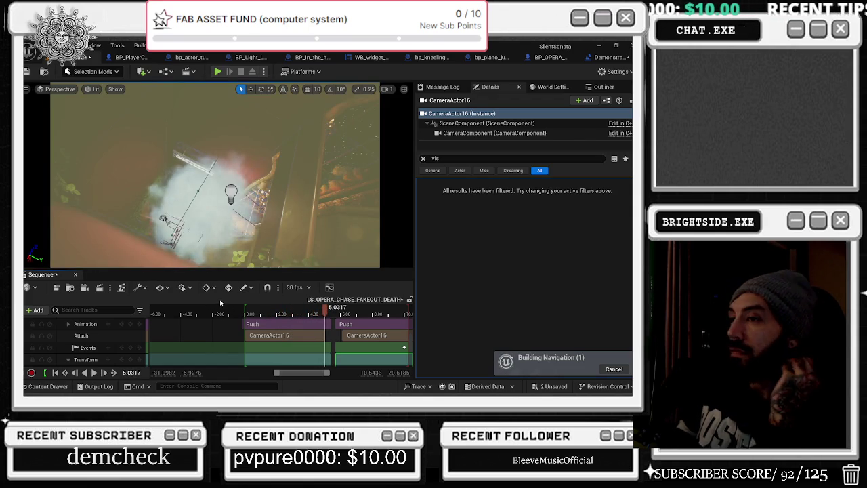
scroll(308, 329, up, 3)
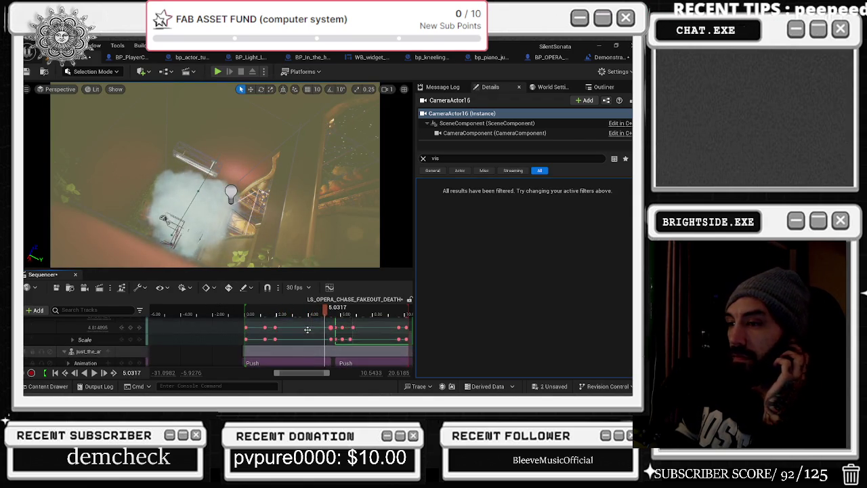
Step: Scrub the camera shot between about 4.6 and 7 s, play the cinematic, and select the white clown
scroll(327, 317, up, 5)
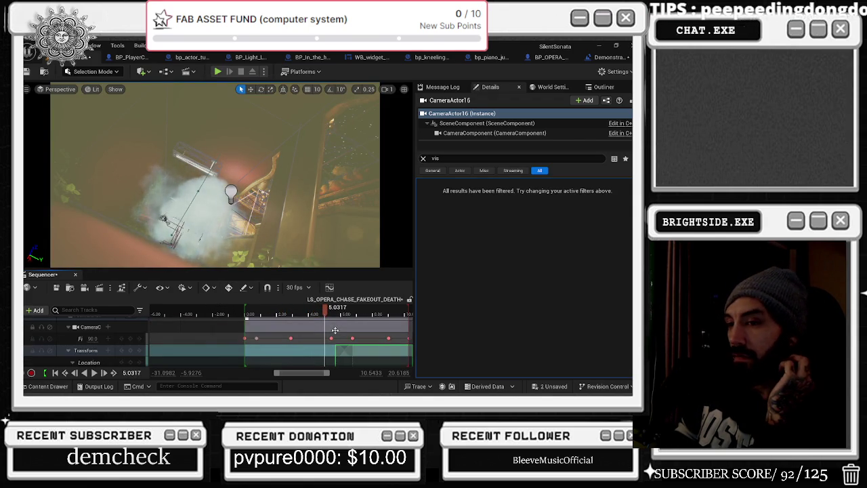
mouse_move(325, 316)
mouse_down()
mouse_move(361, 311)
mouse_move(280, 311)
mouse_move(342, 320)
mouse_move(310, 321)
mouse_up()
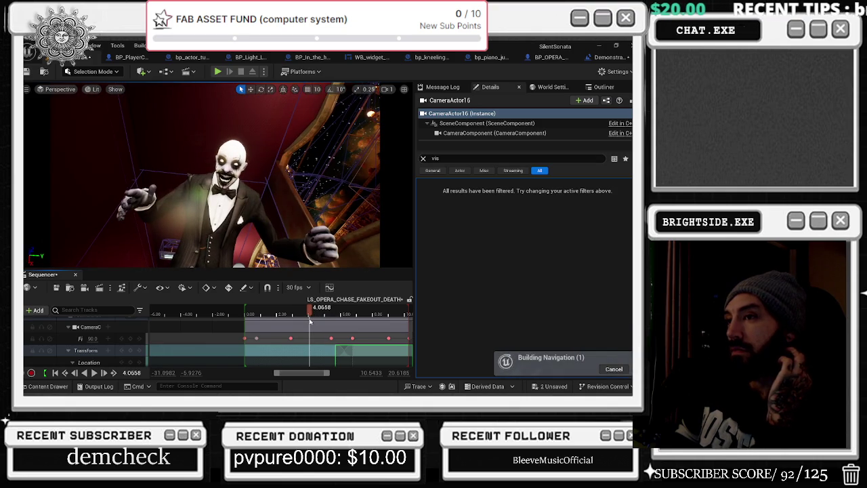
drag(311, 321, 315, 321)
drag(317, 322, 318, 323)
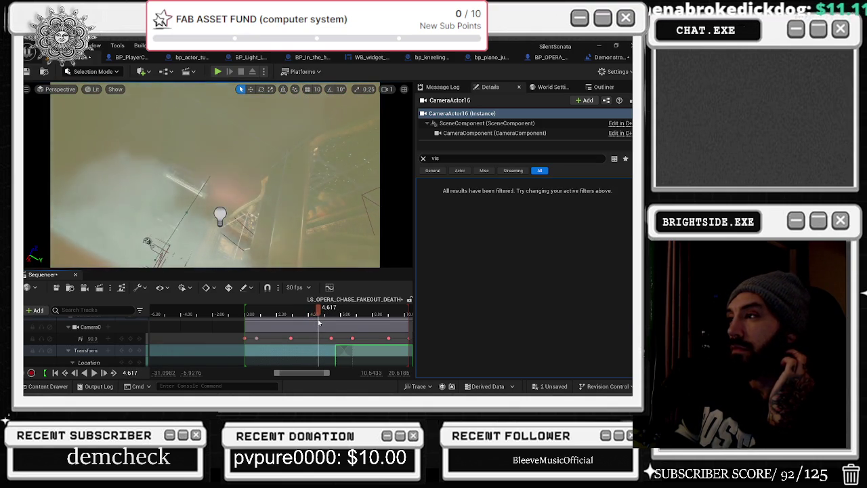
mouse_move(319, 323)
mouse_down()
mouse_move(393, 327)
mouse_move(243, 317)
mouse_up()
key(space)
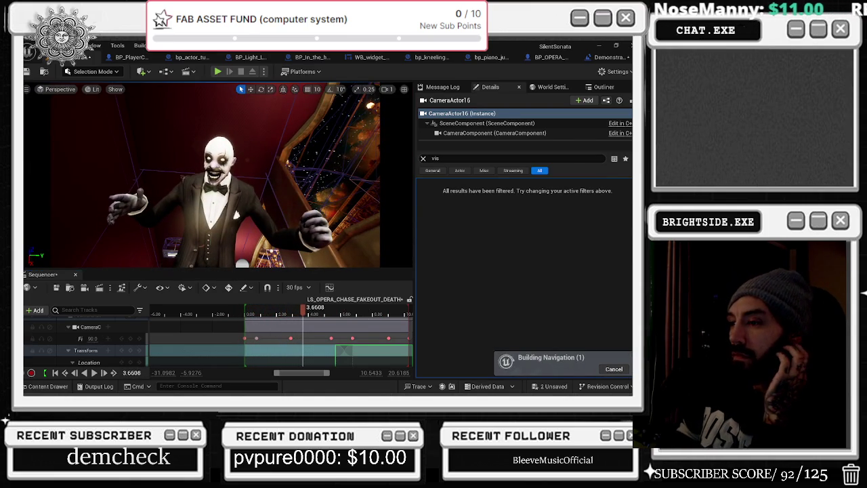
click(338, 348)
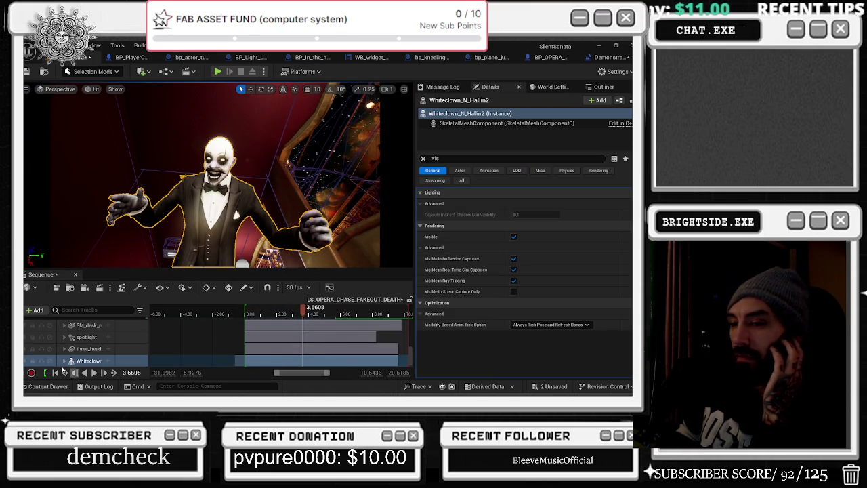
Step: Expand and select the Whiteclown_N_Hallin2 track in Sequencer
click(65, 360)
scroll(136, 345, down, 3)
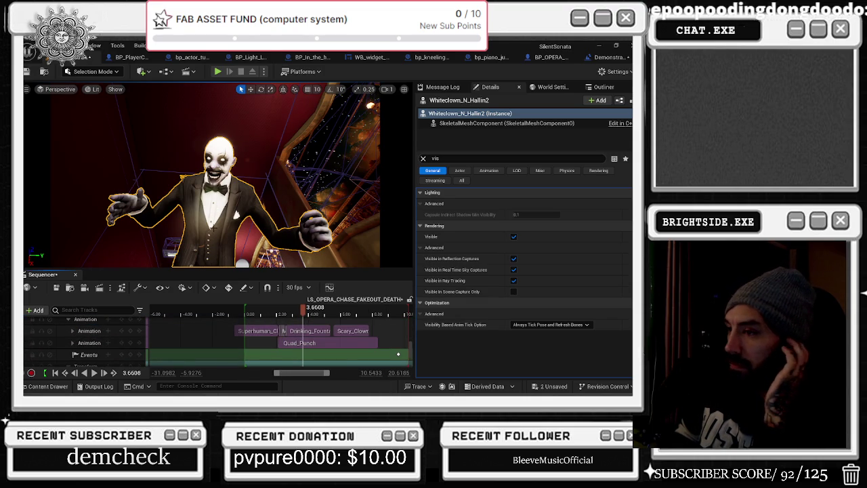
scroll(237, 345, up, 3)
click(204, 319)
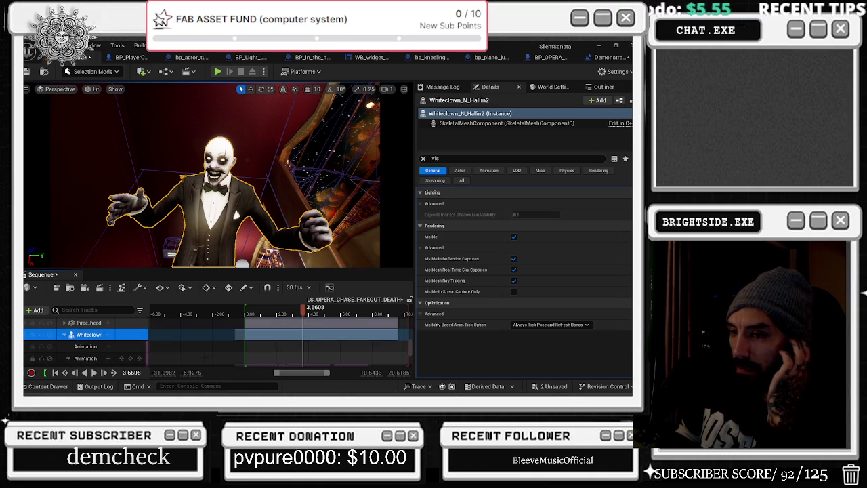
scroll(204, 357, down, 3)
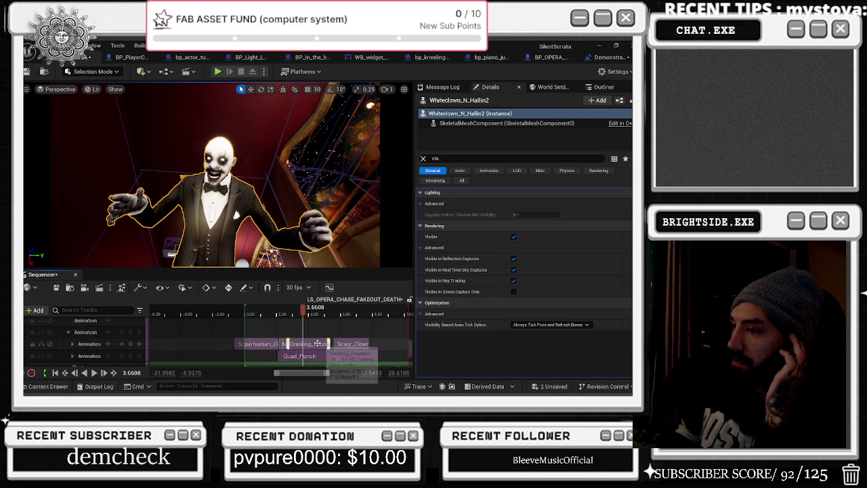
Step: Browse to the Drinking_Fountain section's animation asset and open it in the animation editor
right_click(317, 344)
mouse_move(368, 103)
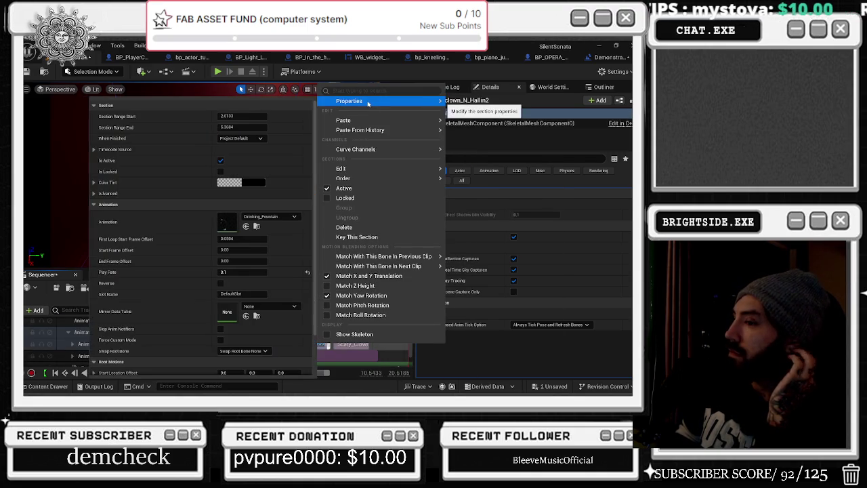
click(314, 345)
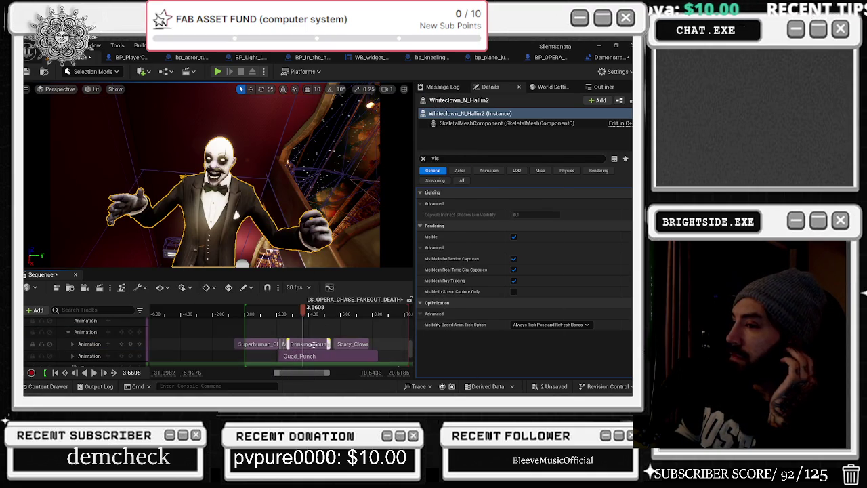
right_click(314, 344)
mouse_move(368, 103)
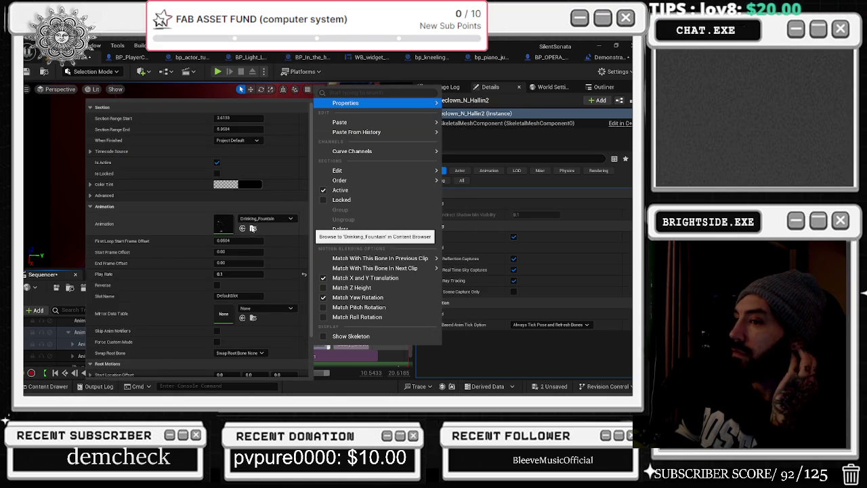
click(253, 228)
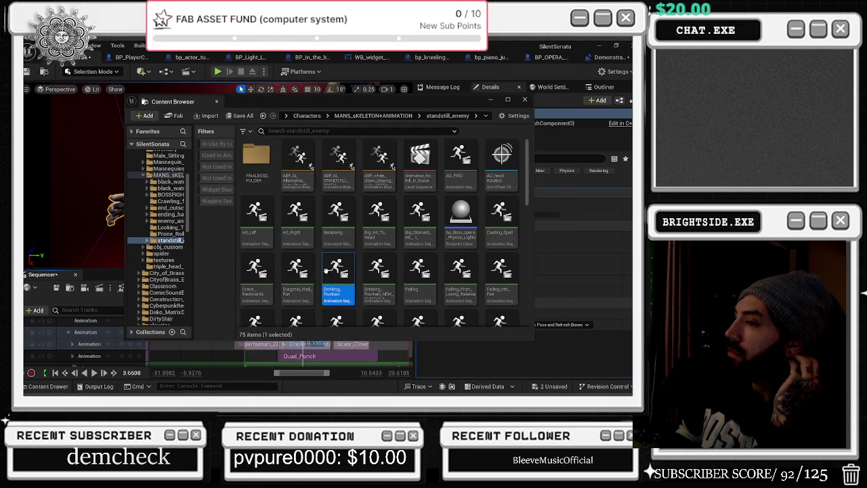
double_click(327, 272)
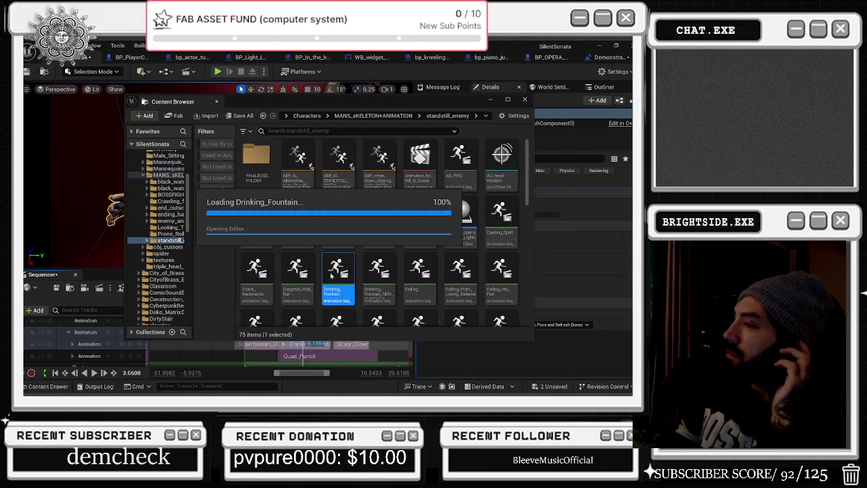
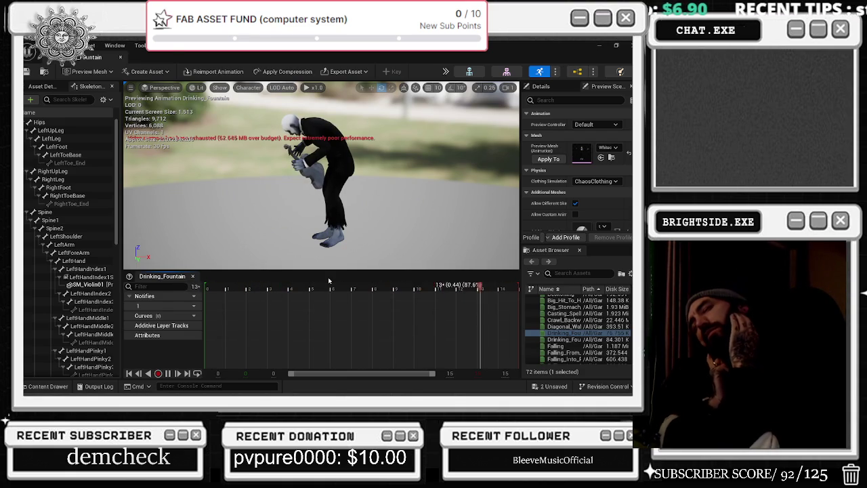
Step: Rewind Drinking_Fountain to frame 0, look around the violin-playing clown, and open Create Asset > Create Animation
drag(329, 281, 342, 283)
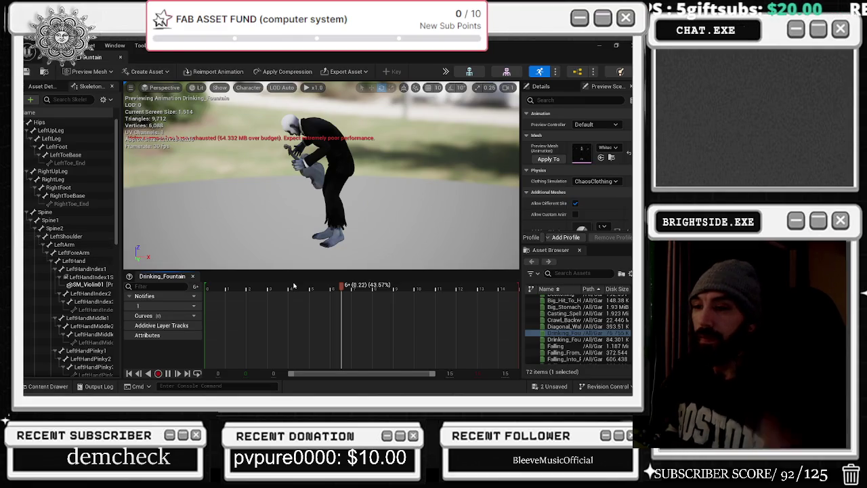
drag(230, 292, 207, 293)
drag(318, 223, 318, 183)
drag(264, 192, 224, 192)
mouse_move(264, 166)
mouse_down()
mouse_move(237, 166)
mouse_move(264, 166)
mouse_up()
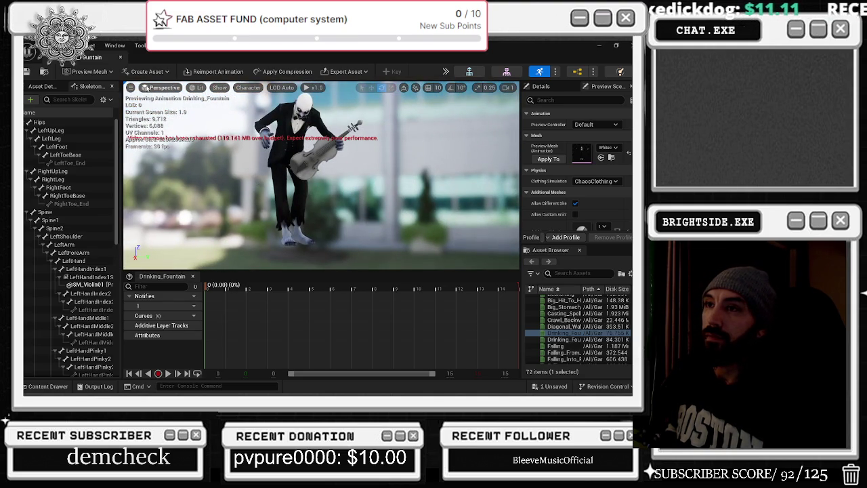
click(143, 71)
mouse_move(145, 96)
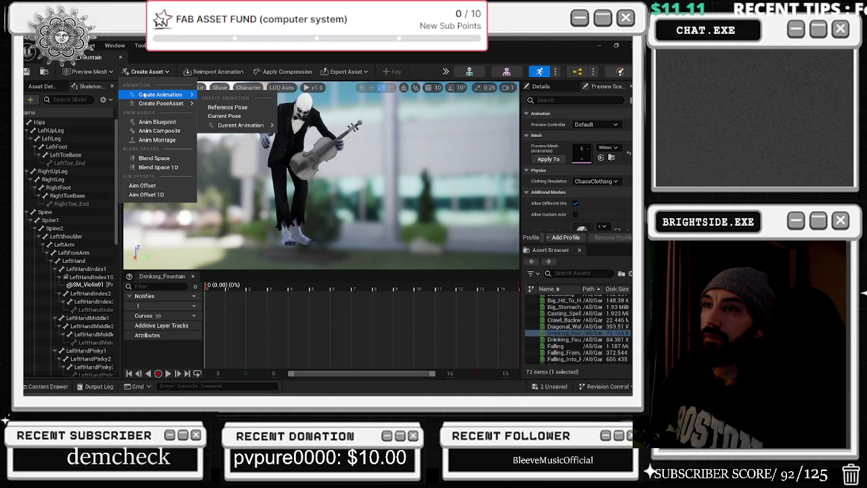
Step: Create a new animation from the Reference Pose named am_clown_grab
click(227, 107)
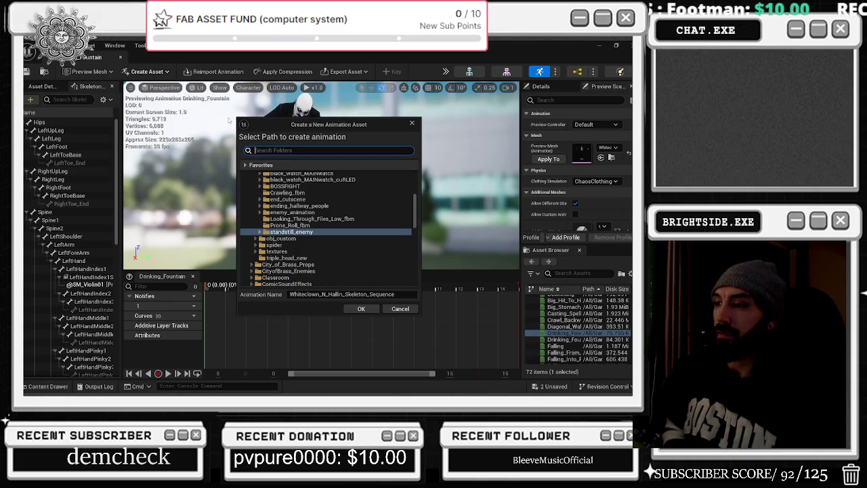
click(342, 294)
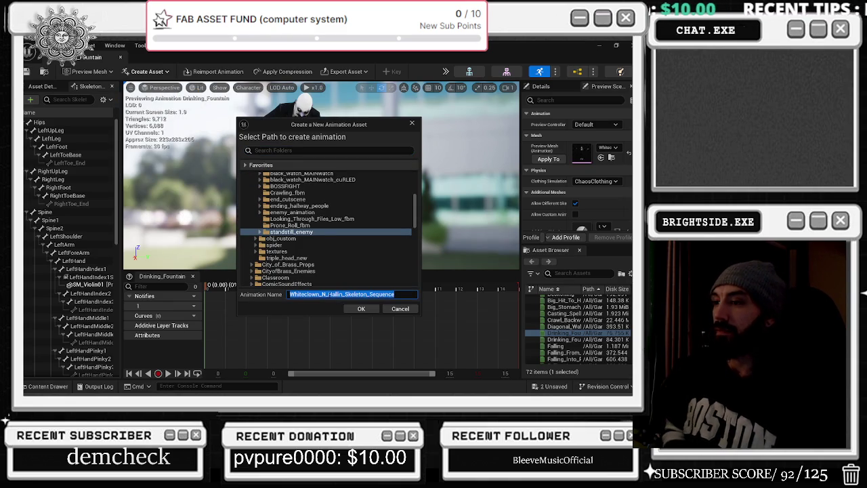
text(am_clown_grab)
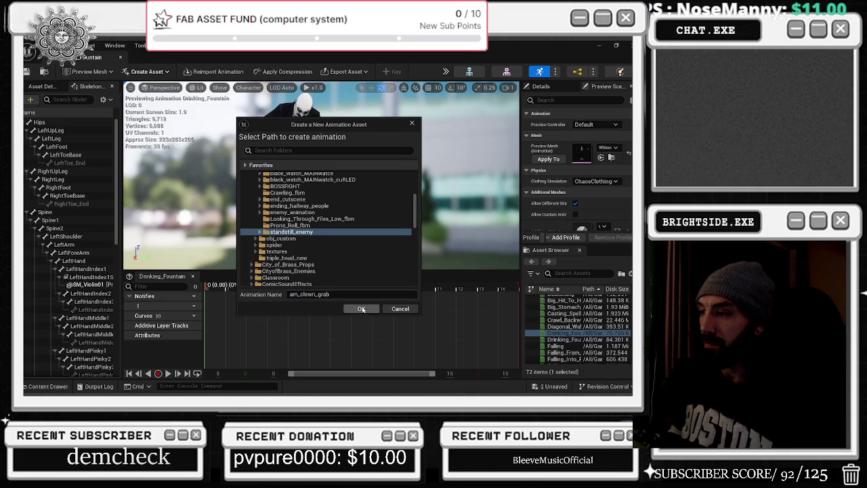
click(362, 309)
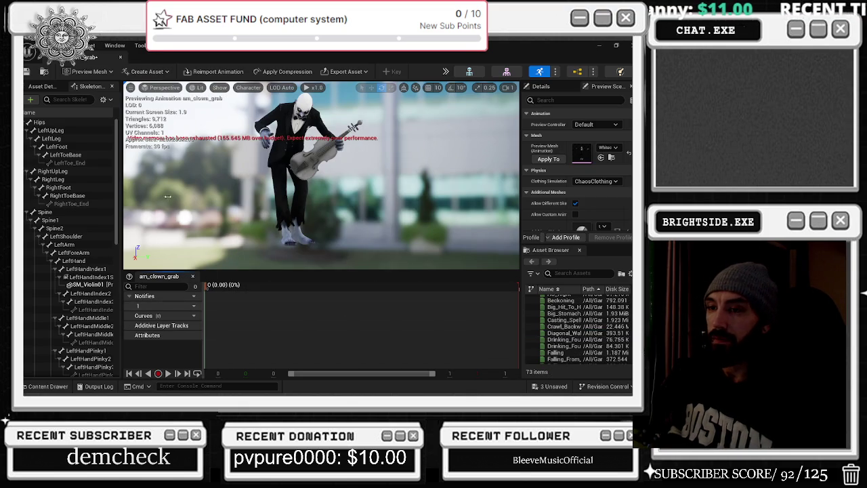
Step: Select the LeftForeArm bone and move the playhead to the end of the clip
click(64, 228)
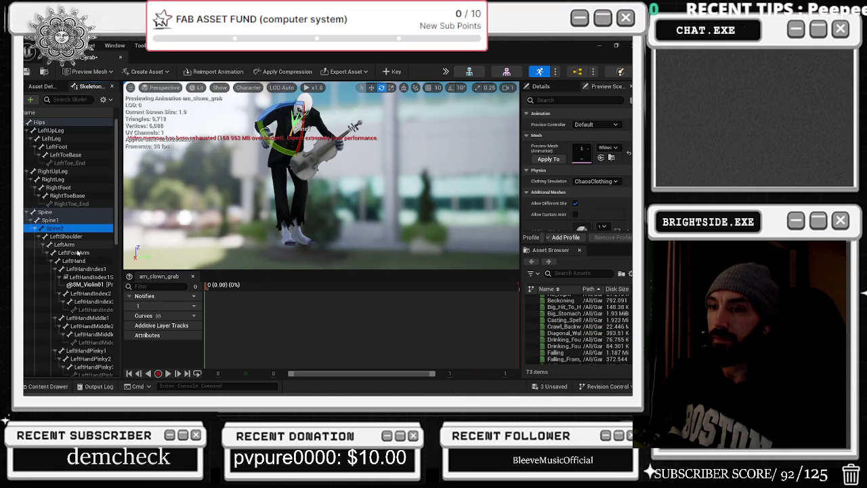
click(77, 251)
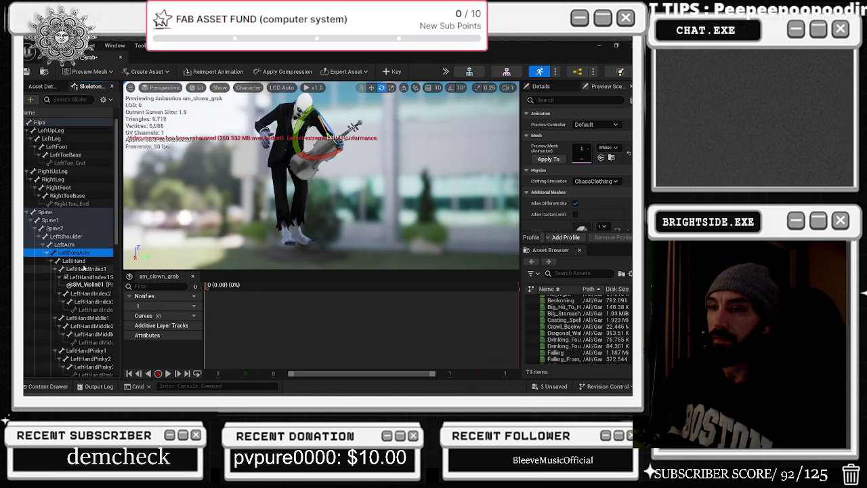
scroll(439, 315, down, 3)
click(454, 285)
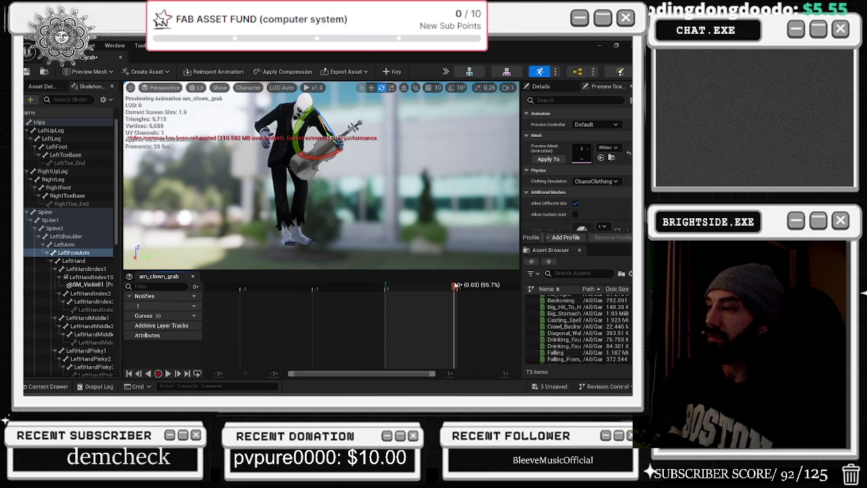
Step: Append 90 frames to the end of am_clown_grab
right_click(454, 285)
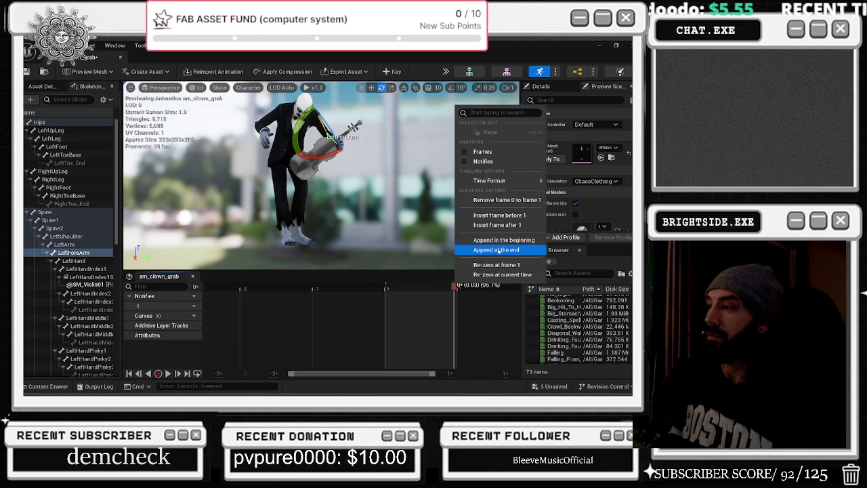
click(498, 249)
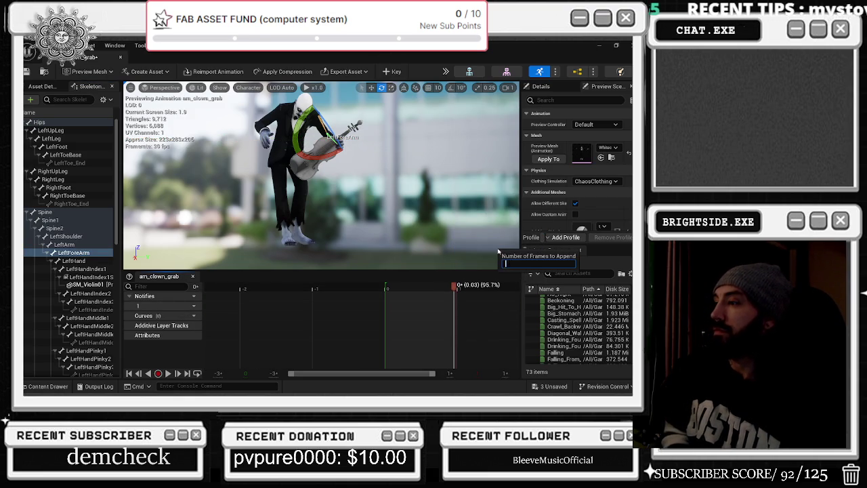
text(90)
key(Return)
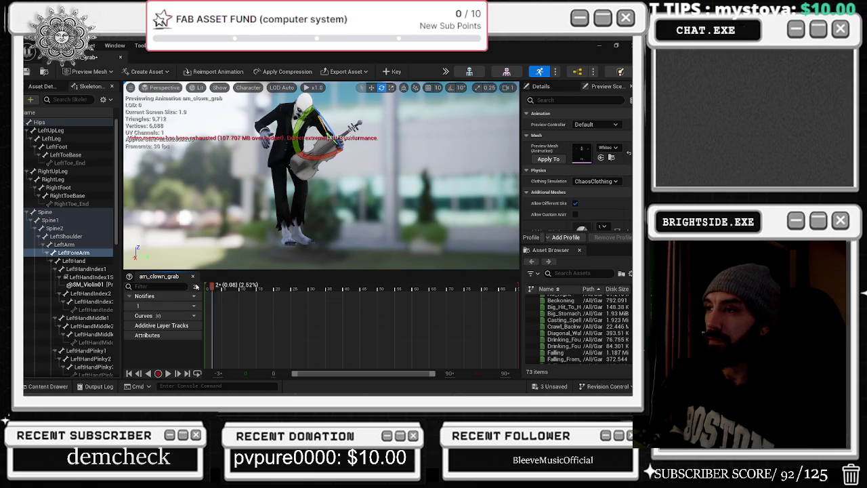
Step: Key LeftForeArm, rotate the forearm and violin down about 17°, key it, preview, and open its curves
click(393, 71)
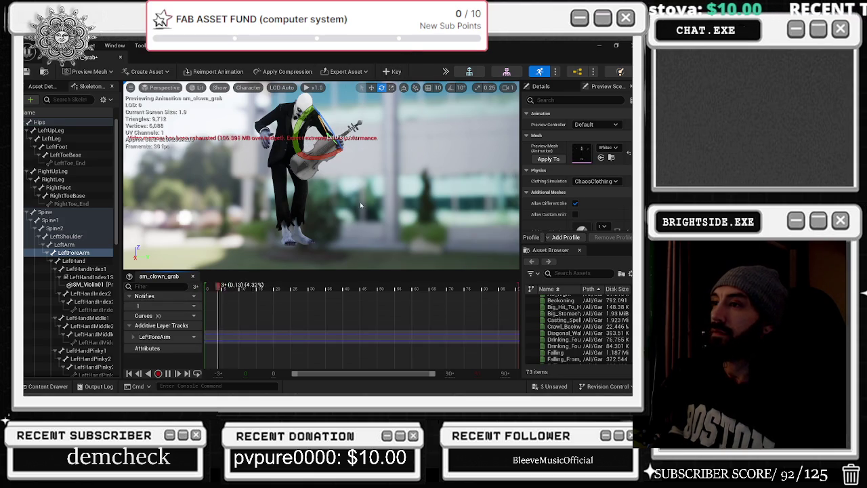
mouse_move(335, 155)
mouse_down()
mouse_move(342, 164)
mouse_move(323, 155)
mouse_up()
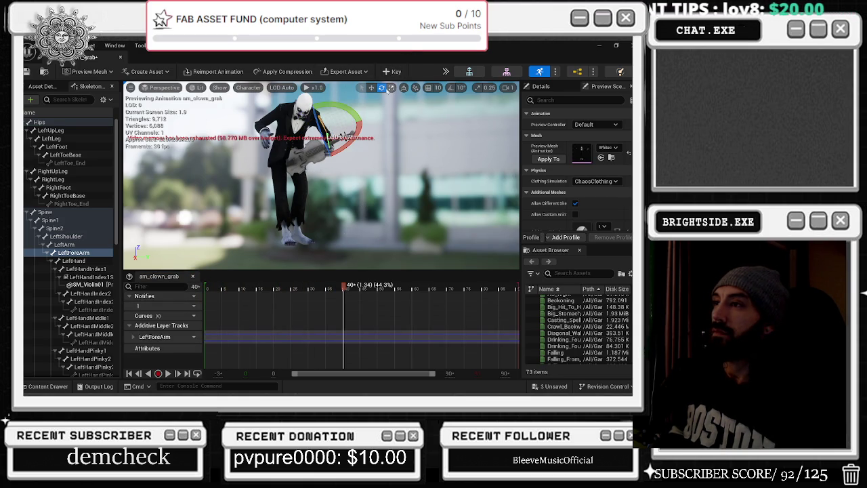
mouse_move(356, 132)
mouse_down()
mouse_move(338, 169)
mouse_move(341, 162)
mouse_up()
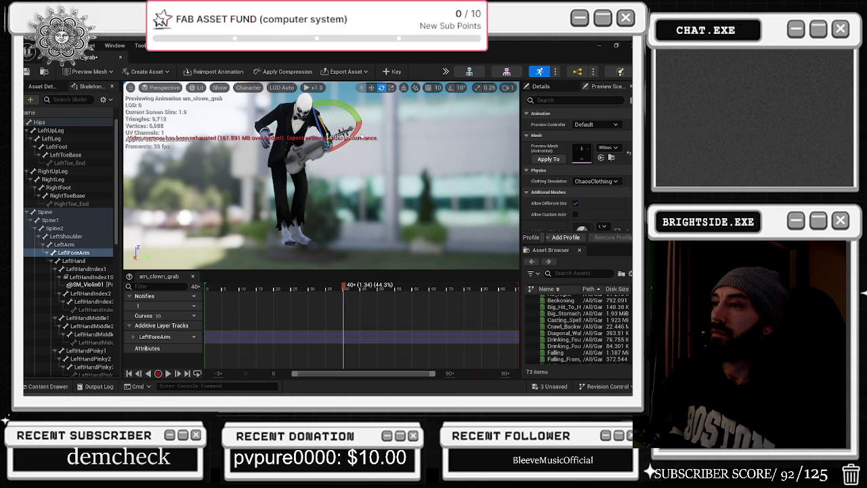
click(396, 71)
key(space)
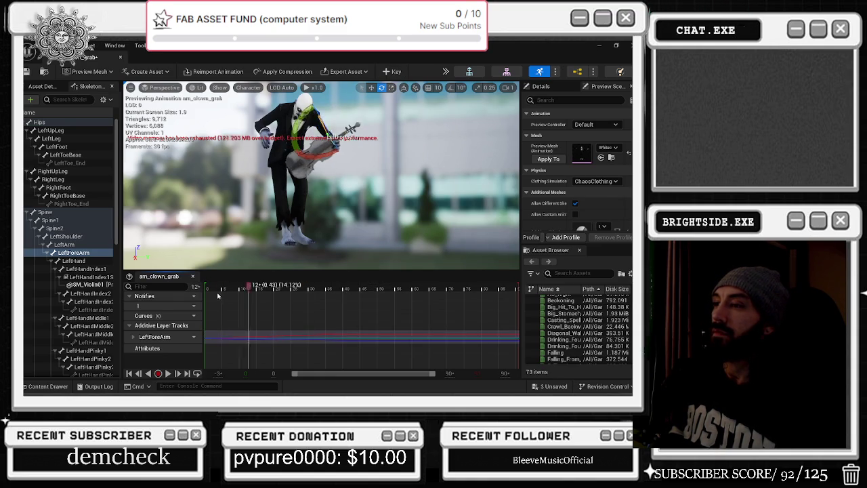
key(space)
key(space)
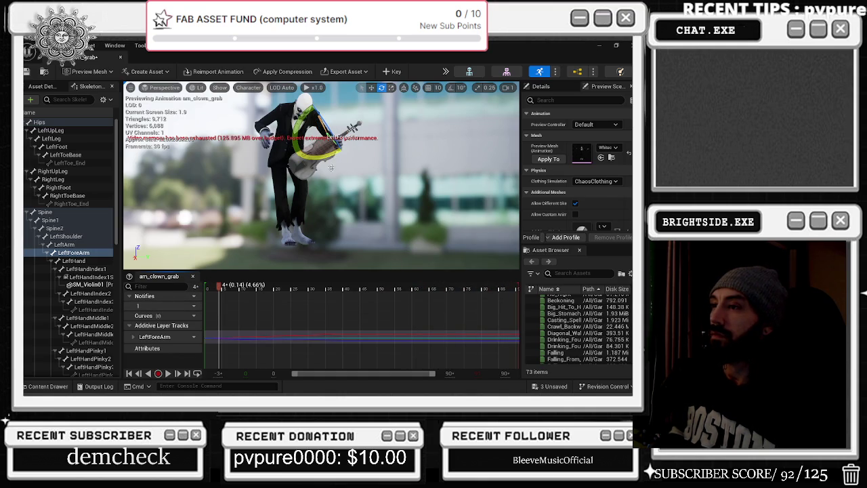
double_click(219, 333)
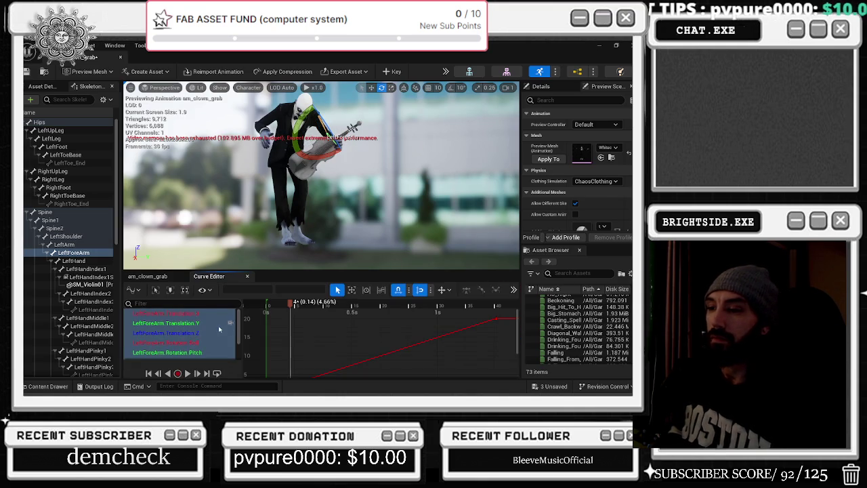
Step: Fit all LeftForeArm curves in the graph at the start and last frame, and play am_clown_grab
key(ctrl+a)
key(f)
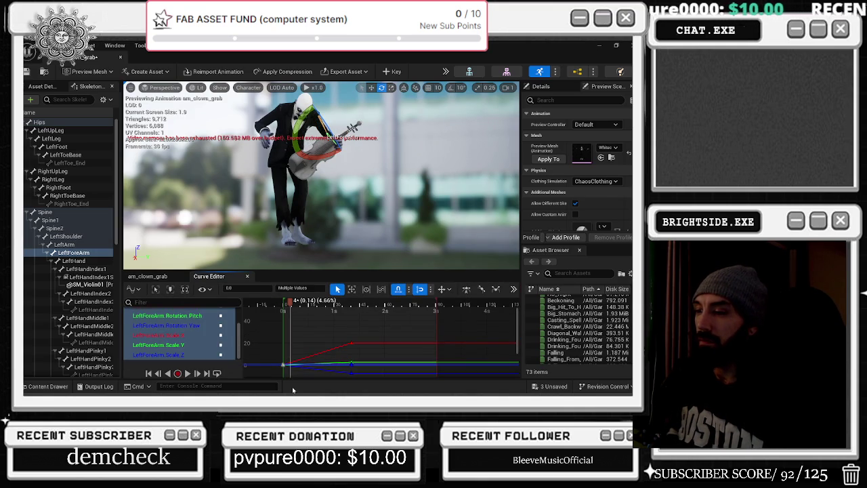
click(207, 373)
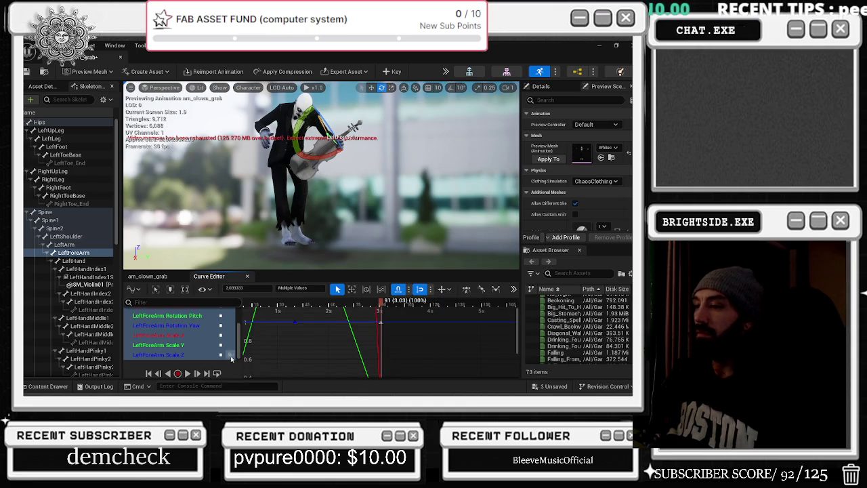
key(f)
key(space)
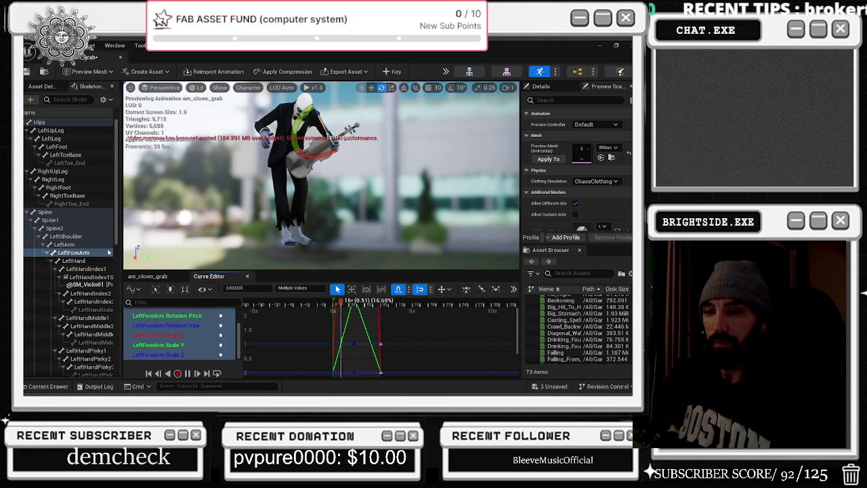
scroll(102, 296, down, 3)
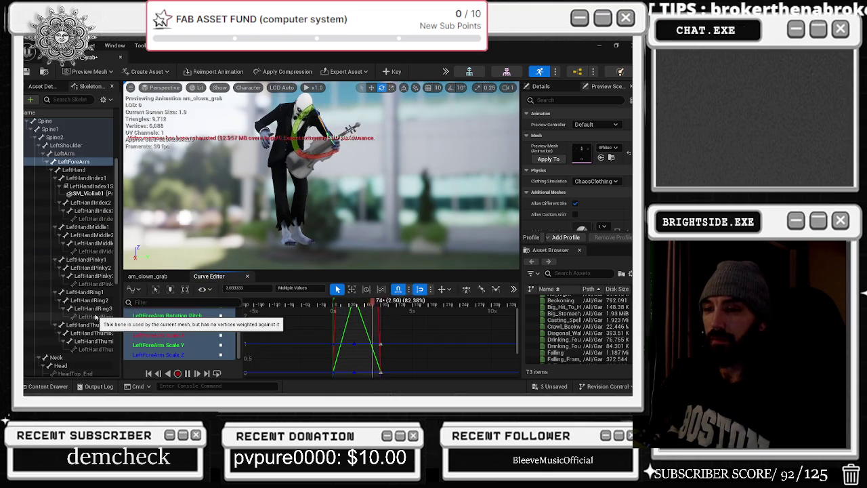
click(67, 99)
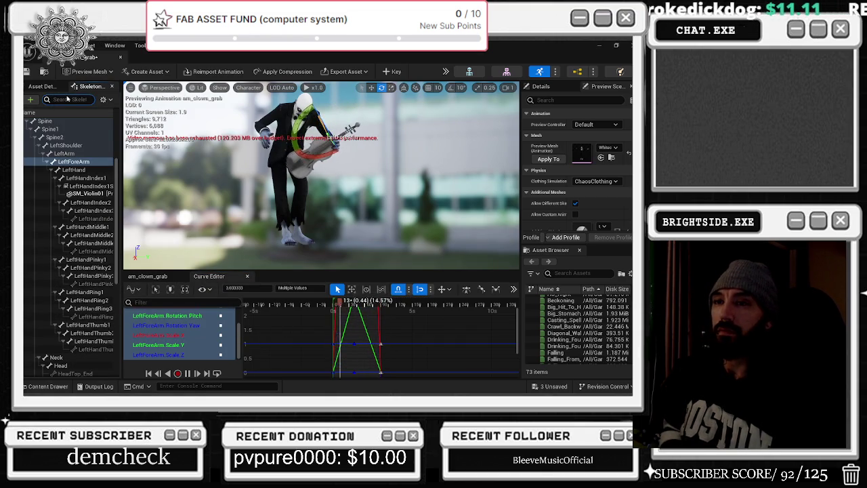
Step: Select RightForeArm via a 'rightfo' search and view the LeftForeArm Scale X, Y and Z curves
text(right)
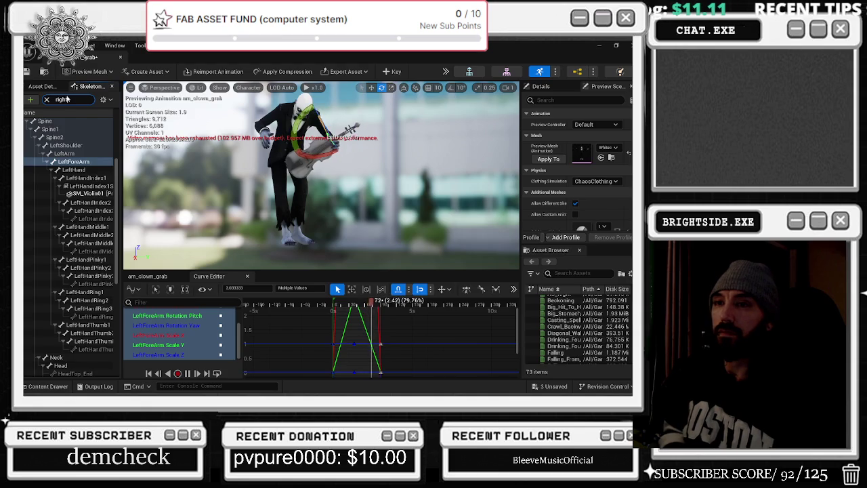
text(fo)
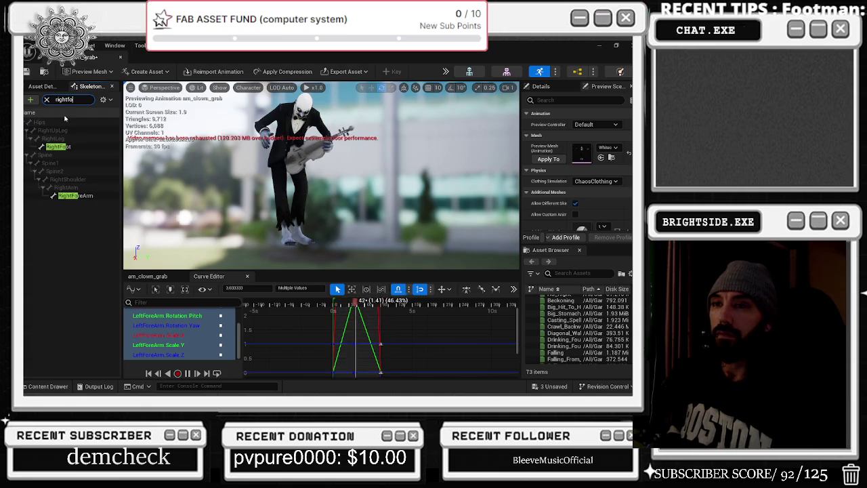
click(84, 195)
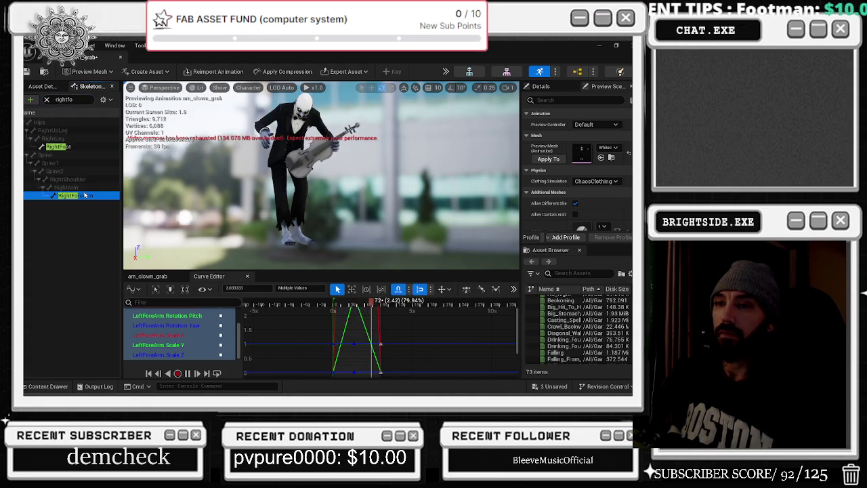
click(190, 336)
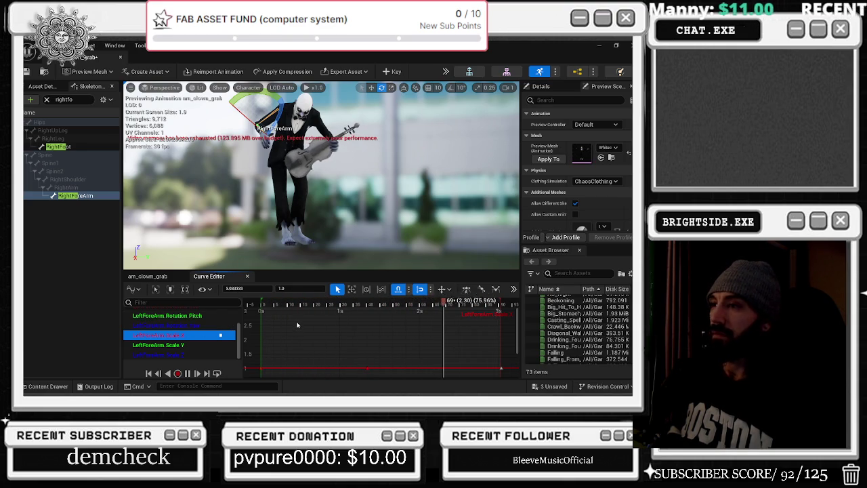
click(206, 346)
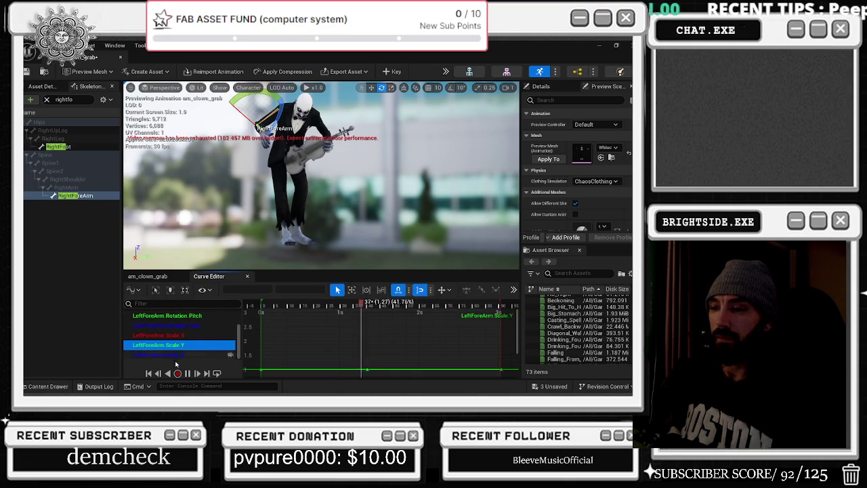
click(180, 355)
click(179, 335)
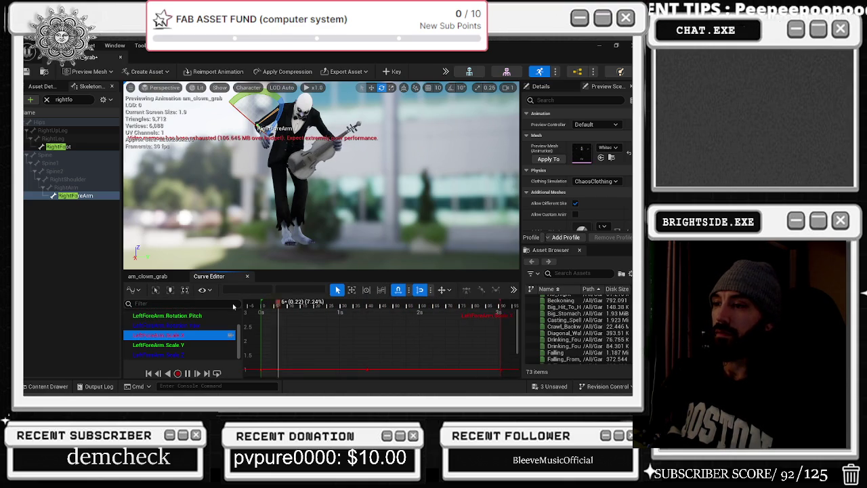
Step: Replay the animation, check frame 0 and the last frame, then scrub back to frame 28
click(257, 316)
click(261, 305)
key(space)
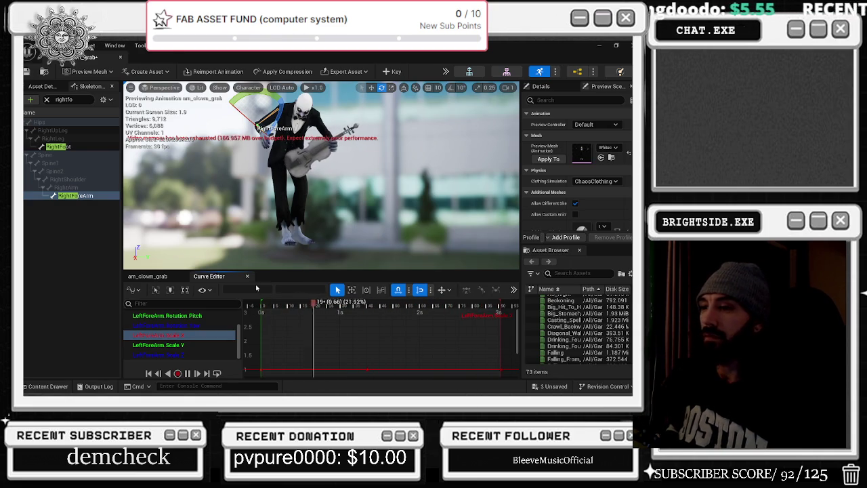
click(262, 303)
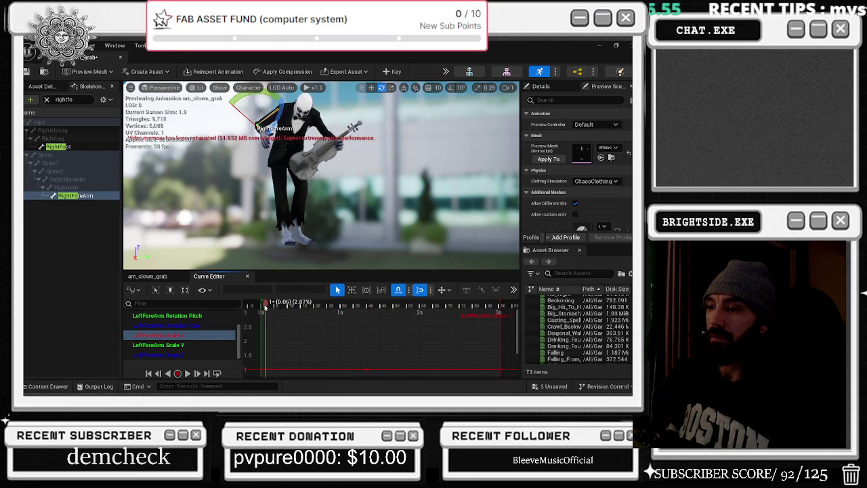
click(148, 373)
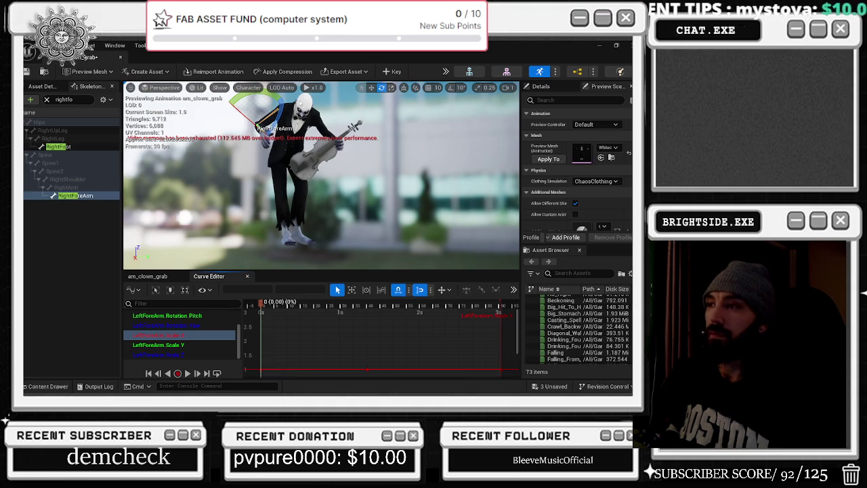
click(207, 373)
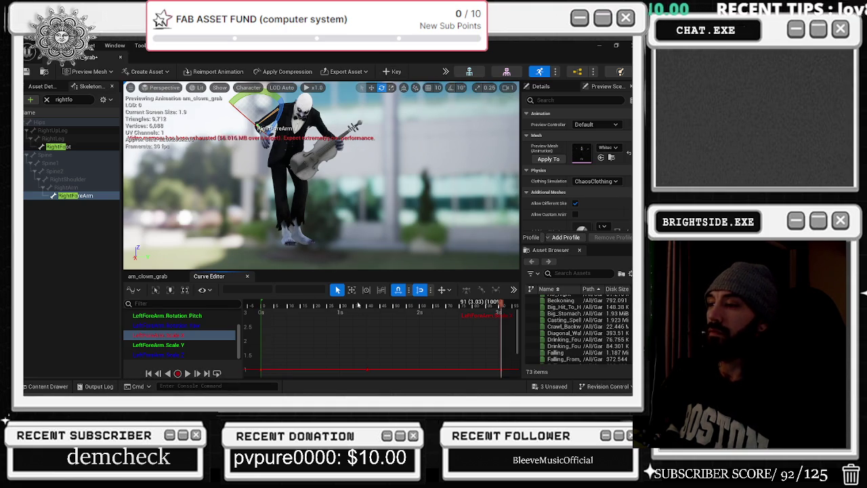
drag(363, 308, 337, 312)
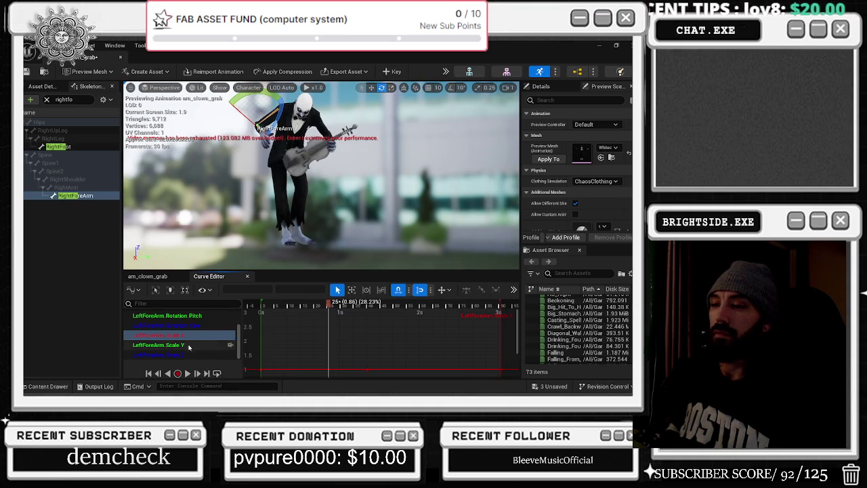
Step: Inspect the LeftForeArm Rotation.Yaw curve, selecting its low key and scrubbing to frame 31
click(223, 326)
drag(325, 390, 363, 332)
drag(388, 364, 388, 364)
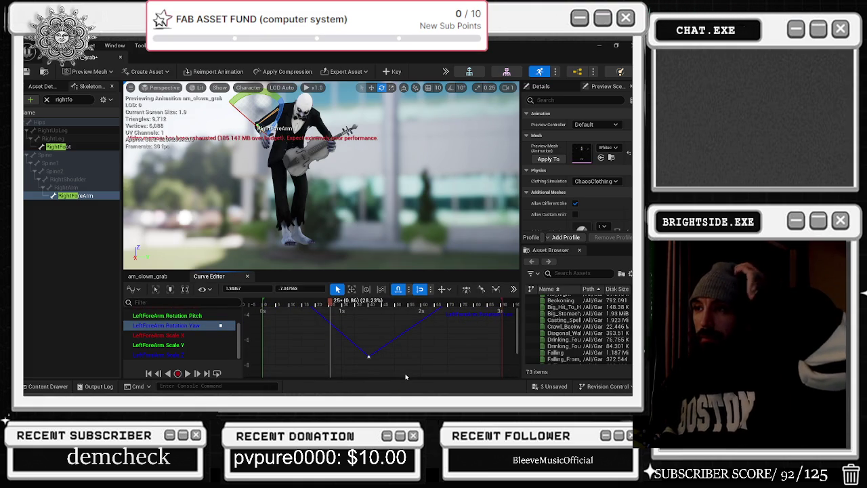
mouse_move(313, 305)
mouse_down()
mouse_move(271, 304)
mouse_move(345, 305)
mouse_up()
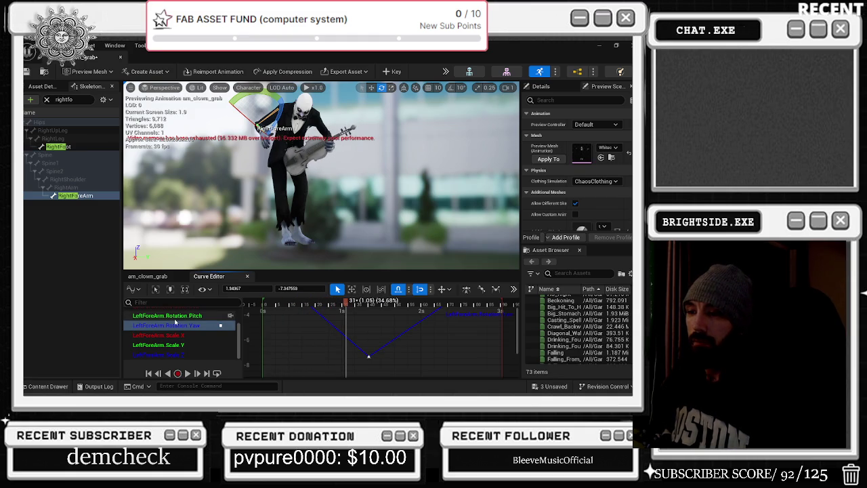
Step: Frame the Rotation.Pitch keys, play the animation, then view the Rotation.Roll curve
click(171, 316)
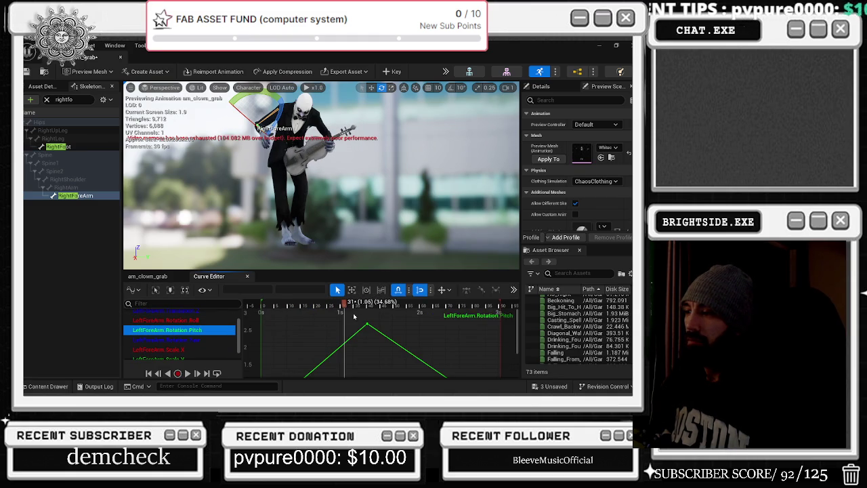
key(ctrl+a)
key(f)
key(space)
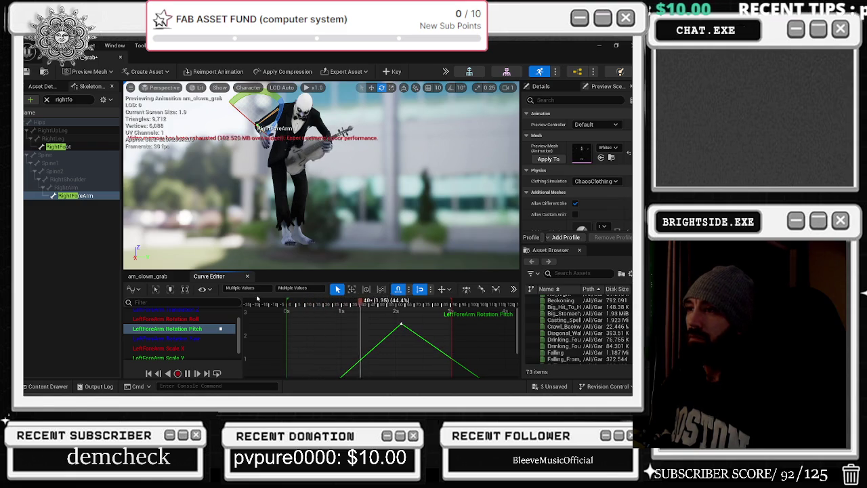
click(181, 319)
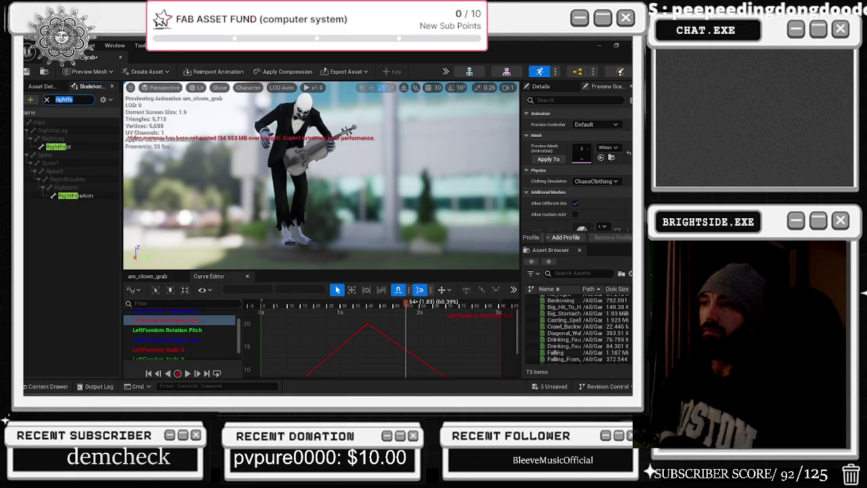
Step: Search 'left a' in the skeleton tree, select LeftArm, and return to the am_clown_grab timeline
text(left)
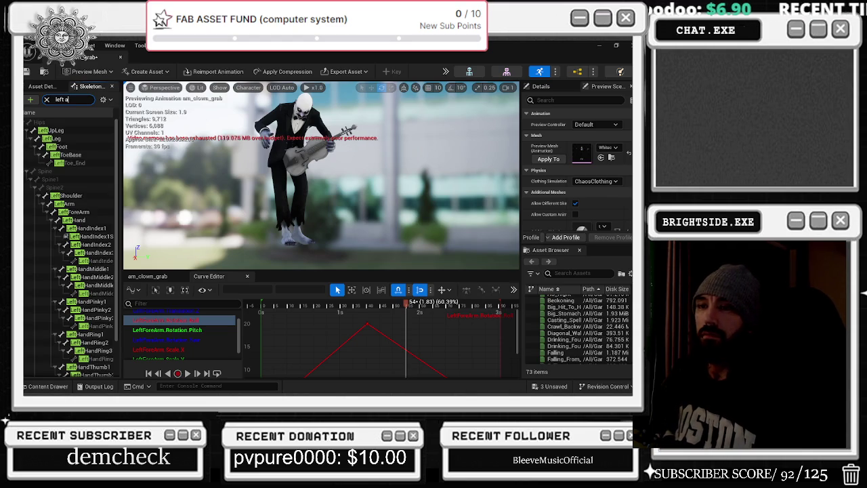
text( a)
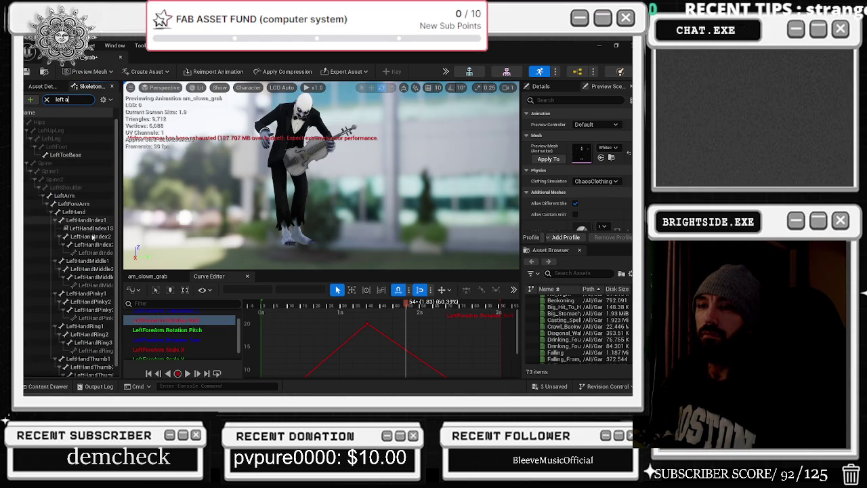
click(64, 195)
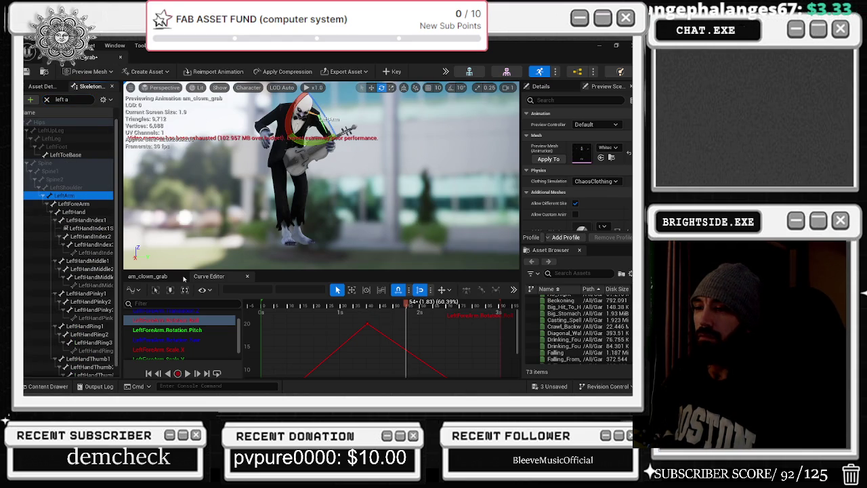
click(164, 276)
key(BackSpace)
key(BackSpace)
key(BackSpace)
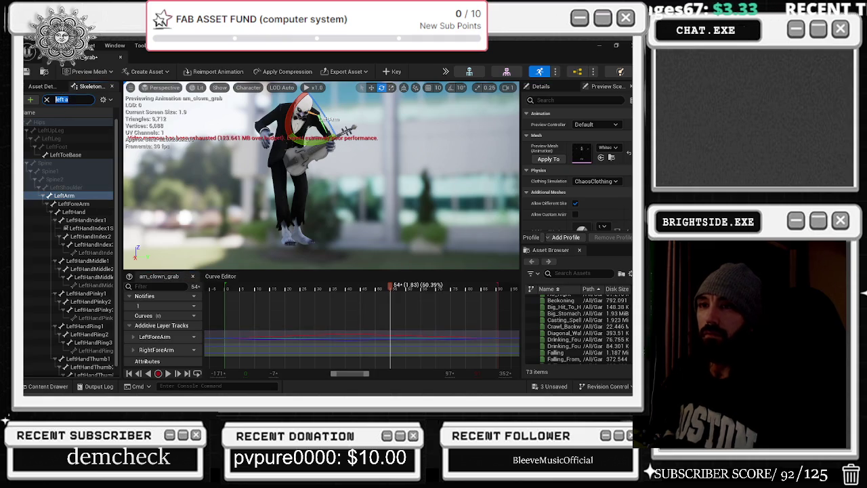
Step: Select the RightShoulder bone via a 'ri' search and key it at frame 40
text(right)
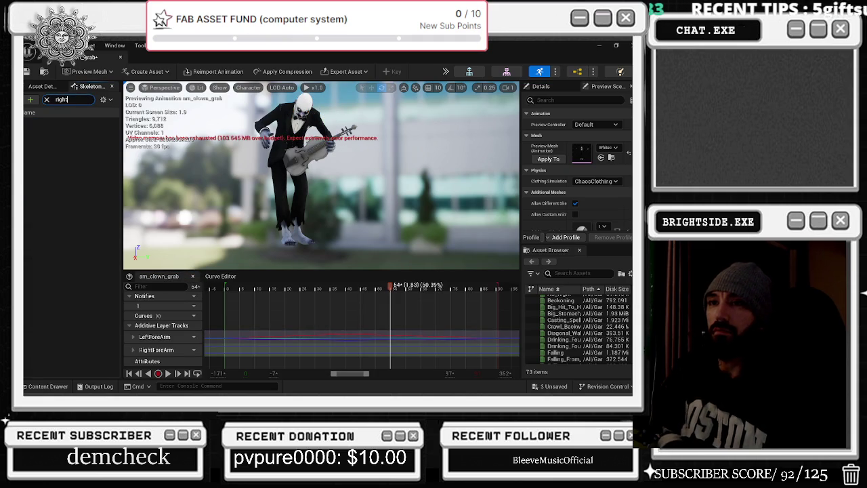
click(71, 220)
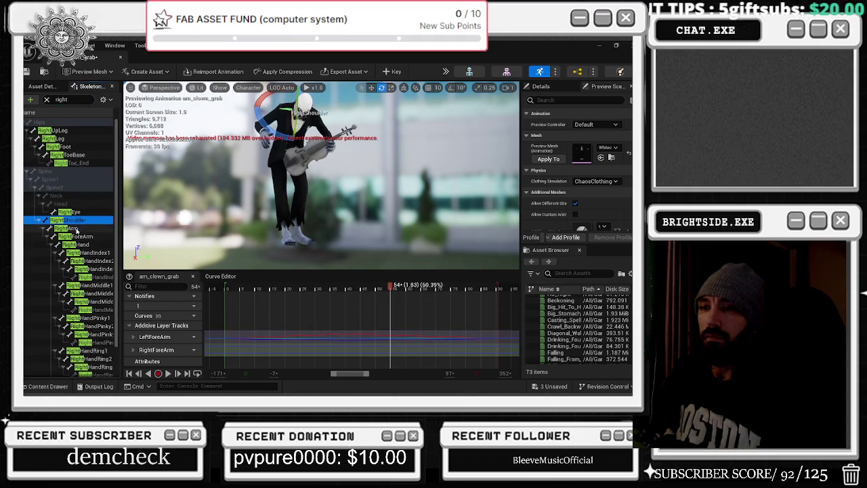
mouse_move(314, 289)
mouse_down()
mouse_move(306, 289)
mouse_move(347, 290)
mouse_up()
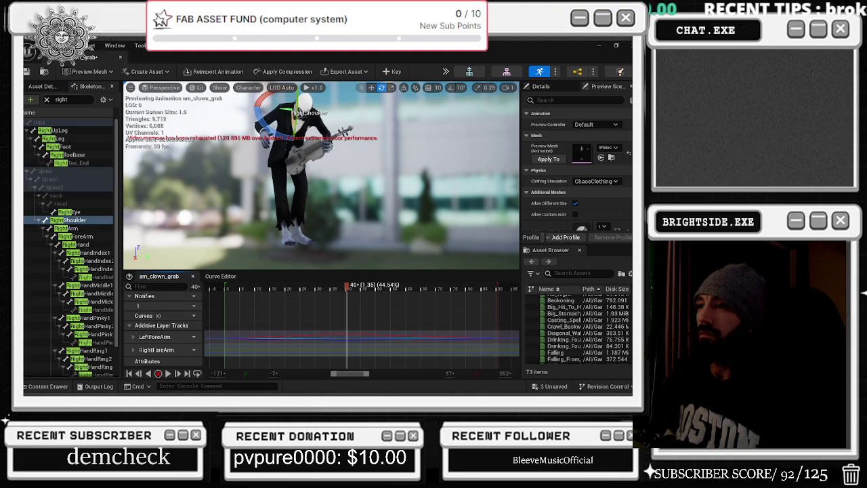
key(s)
Step: Preview the animation, stopping near frame 15 and orbiting to see the clown from another angle
drag(297, 177, 296, 177)
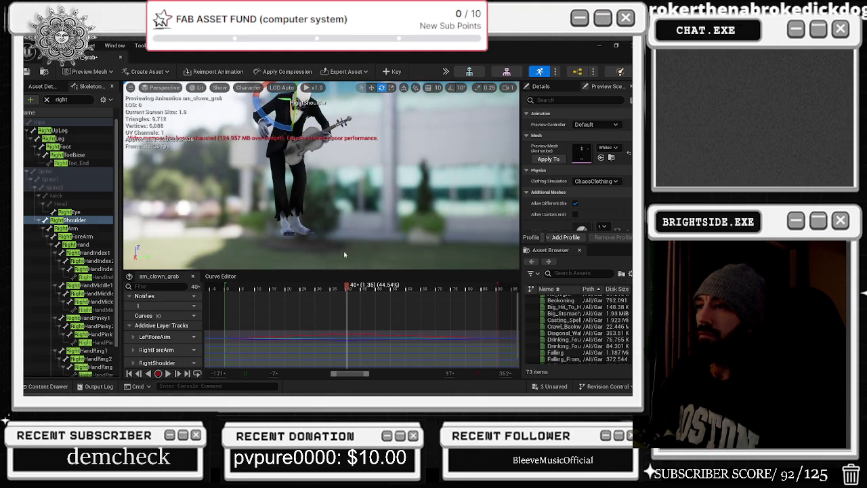
key(space)
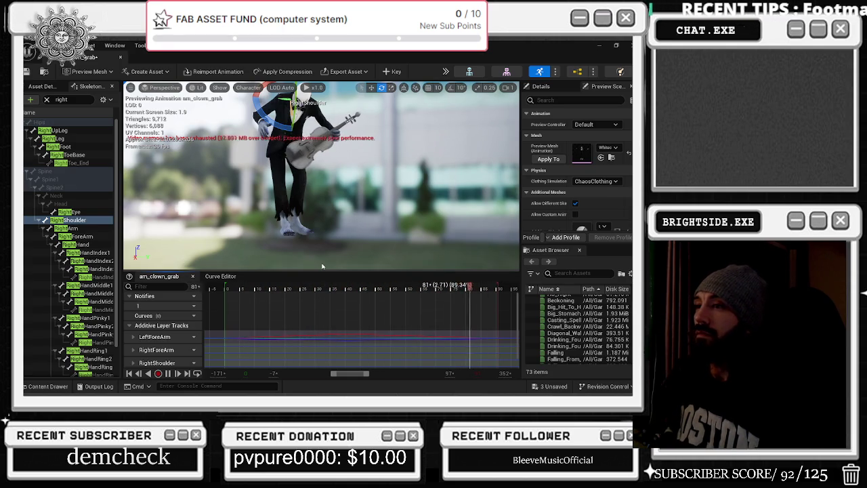
key(space)
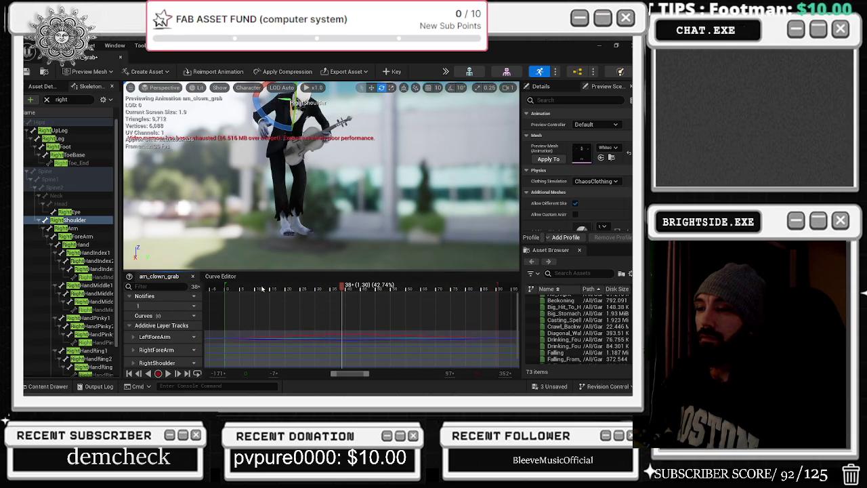
click(272, 286)
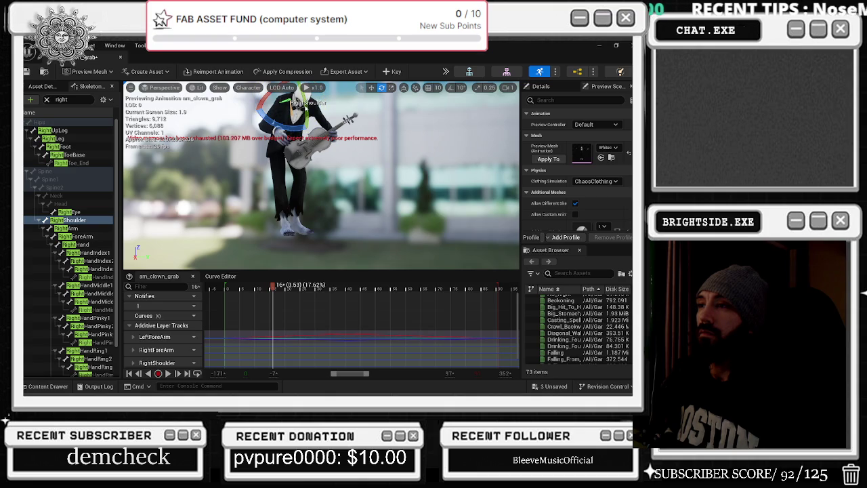
drag(271, 137, 312, 137)
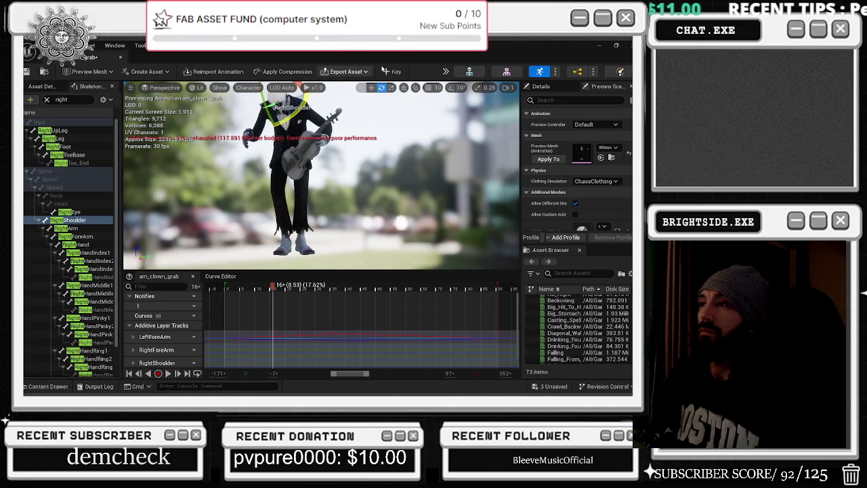
Step: Save am_clown_grab, add another RightShoulder key, play the preview, and switch to the Curve Editor
click(26, 71)
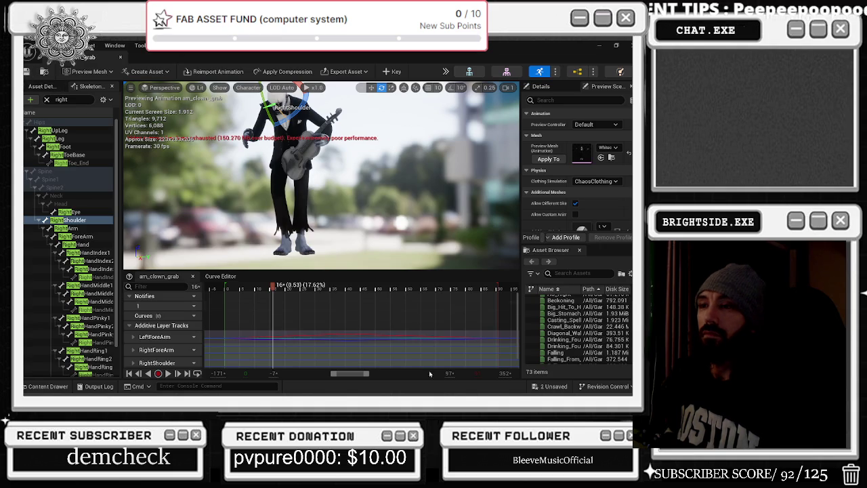
click(395, 72)
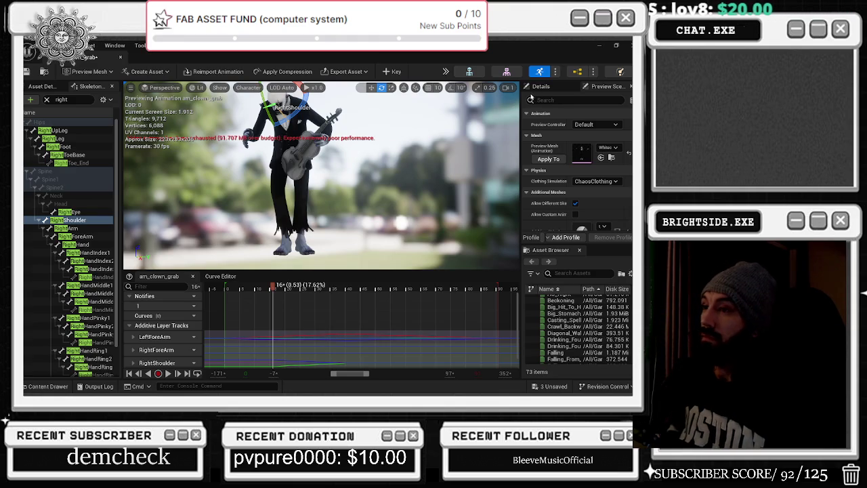
key(space)
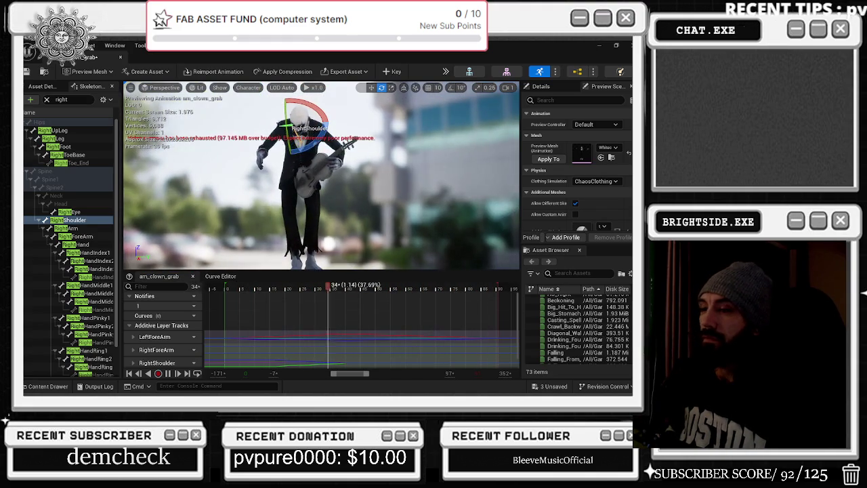
scroll(182, 341, down, 1)
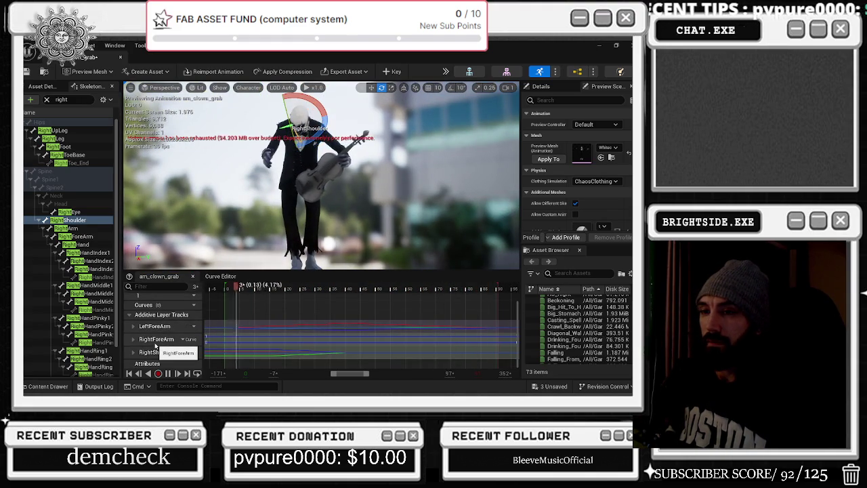
click(155, 356)
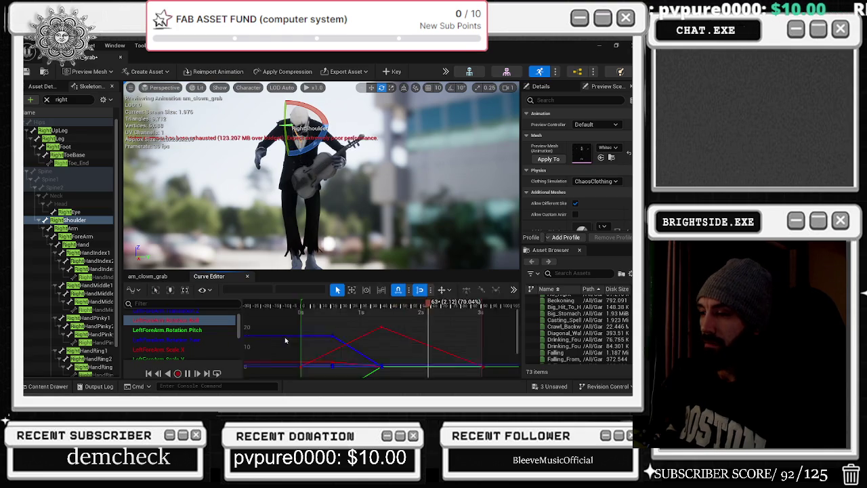
Step: Show the RightShoulder translation and rotation curves together and frame all their keys
scroll(183, 335, down, 3)
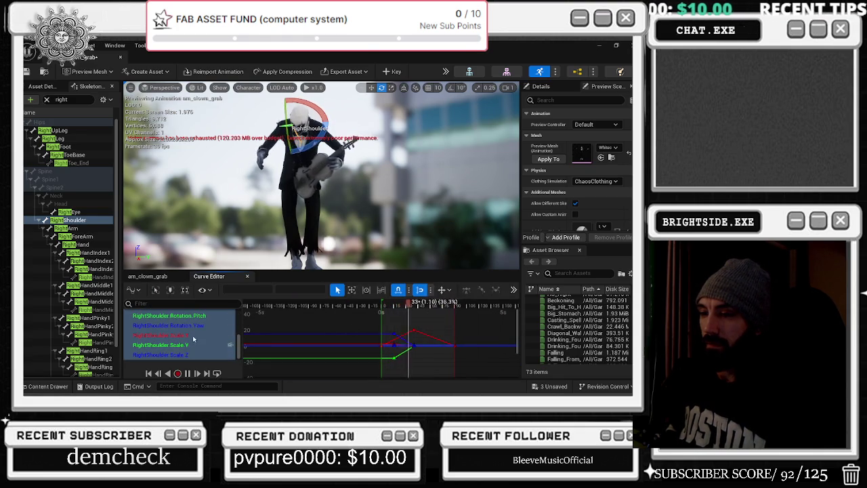
click(191, 326)
scroll(191, 327, up, 2)
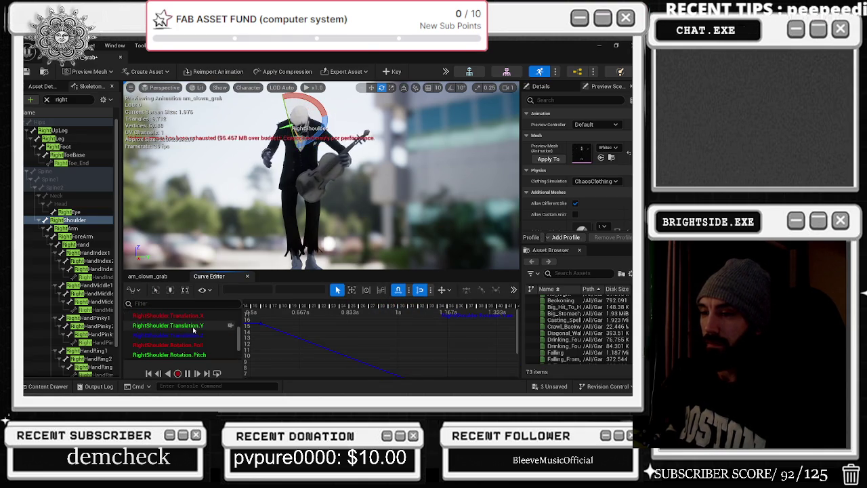
shift+click(194, 330)
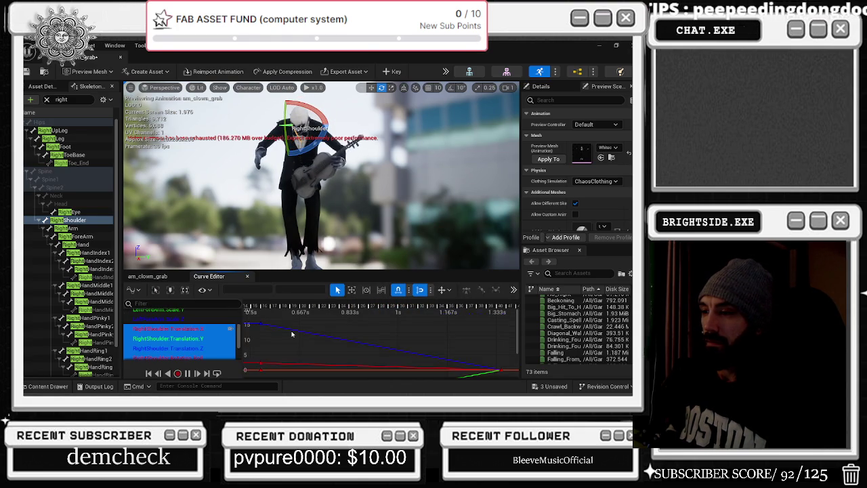
scroll(291, 334, down, 5)
key(ctrl+a)
key(f)
Step: Refit the curves at frame 60, then replay am_clown_grab from the start
click(397, 304)
key(f)
click(251, 306)
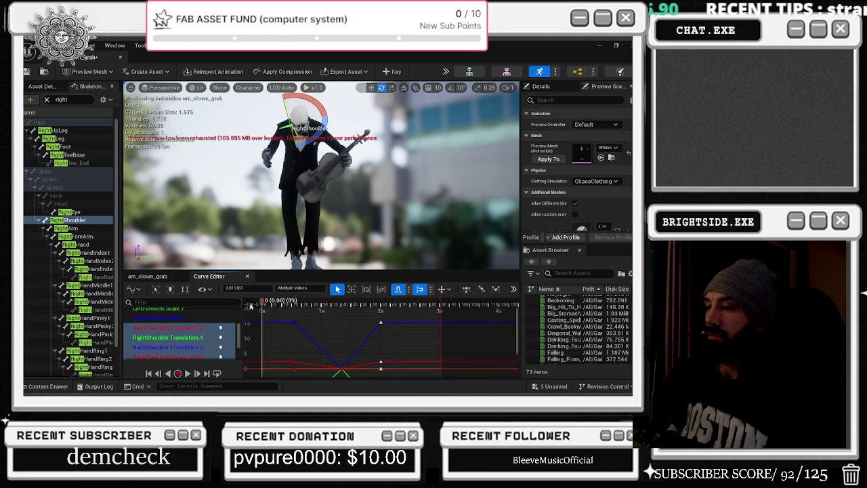
key(space)
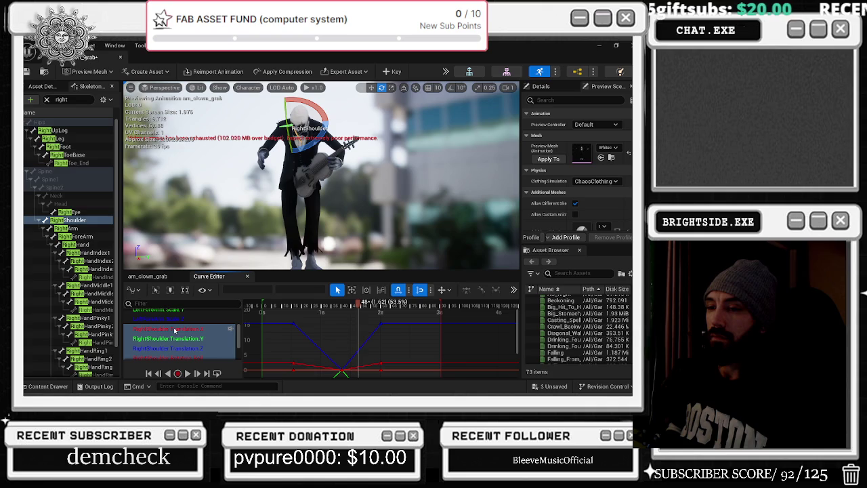
scroll(177, 321, down, 3)
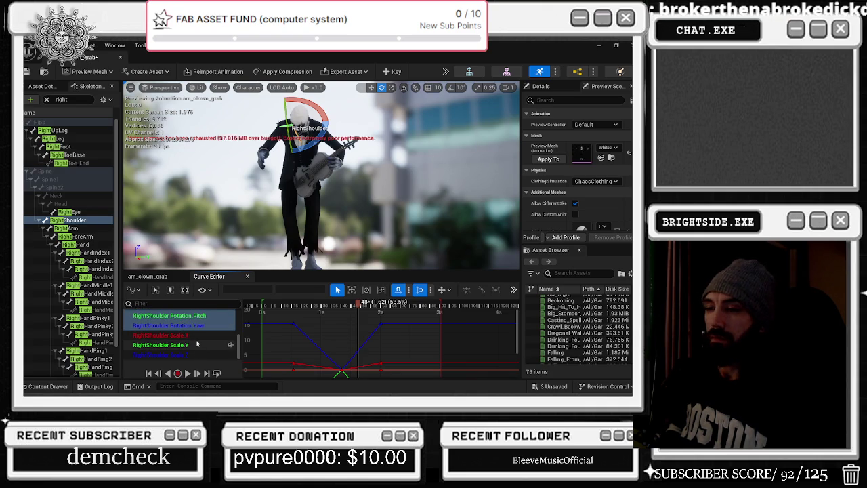
scroll(194, 342, down, 5)
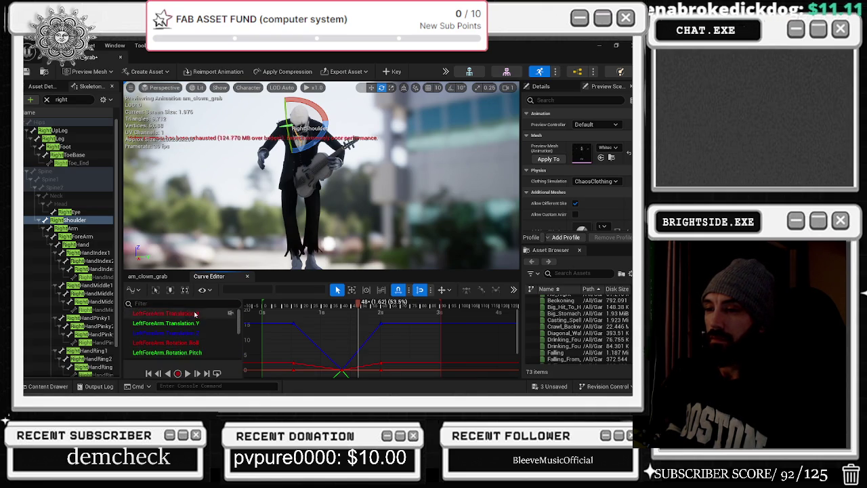
Step: View the LeftForeArm Translation X, Y and Z curves, playing and pausing at 1.53 seconds
click(194, 314)
click(194, 324)
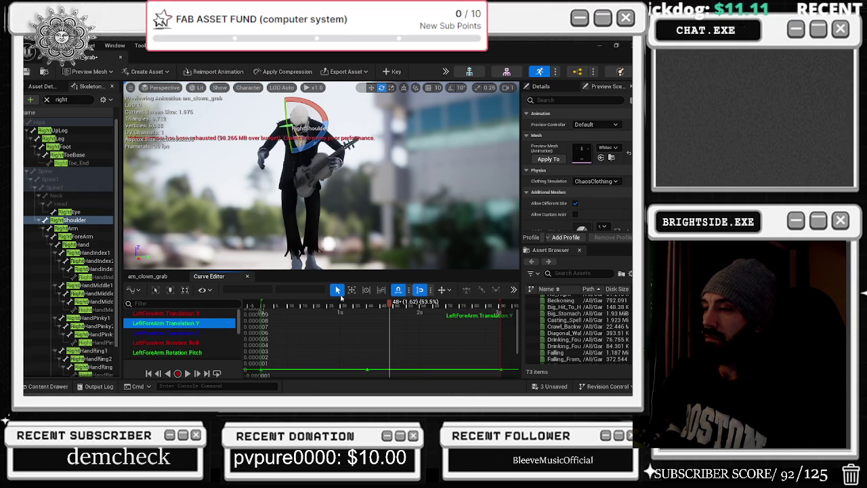
click(340, 294)
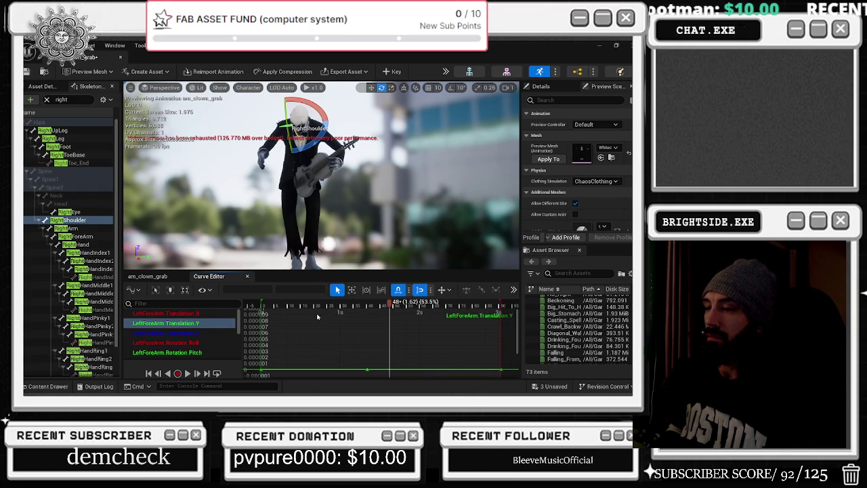
click(173, 334)
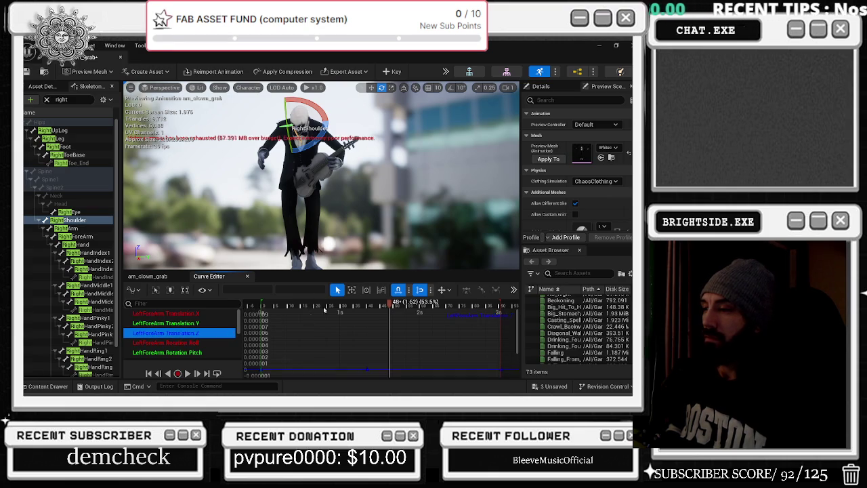
key(space)
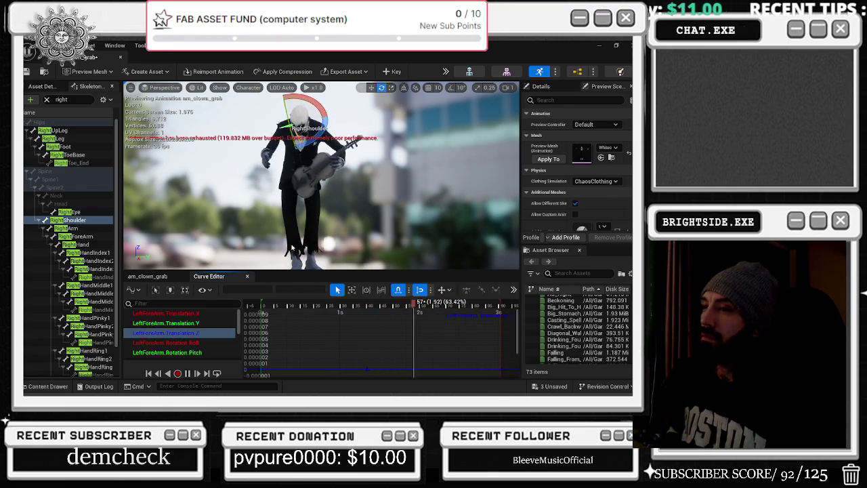
key(space)
Step: View the Rotation.Roll curve, rotate the right shoulder in the preview, and replay, pausing at 1.75 seconds
click(175, 342)
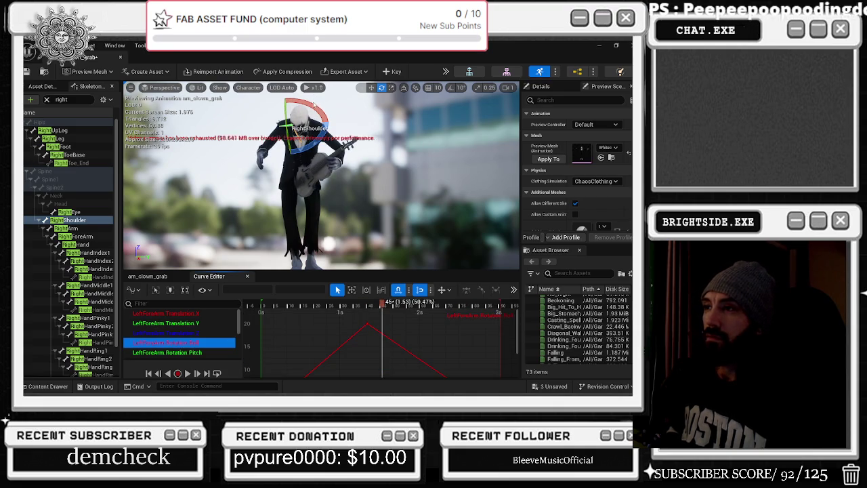
drag(313, 102, 312, 106)
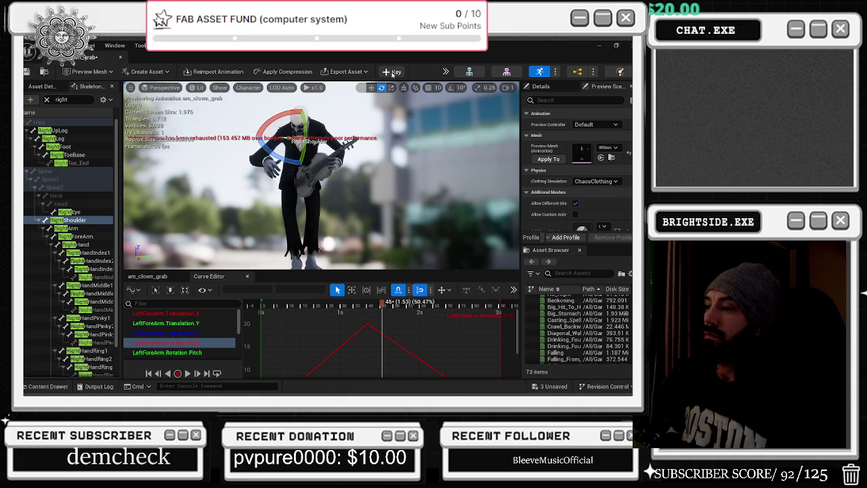
key(space)
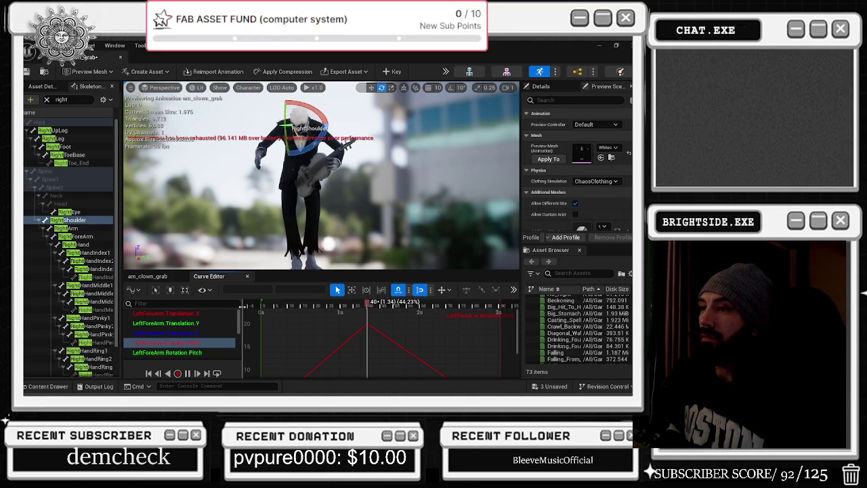
key(space)
Step: Recheck the Translation Z, Y and X curves, frame the Rotation.Yaw curve, and play the animation
scroll(478, 329, down, 2)
scroll(478, 329, down, 1)
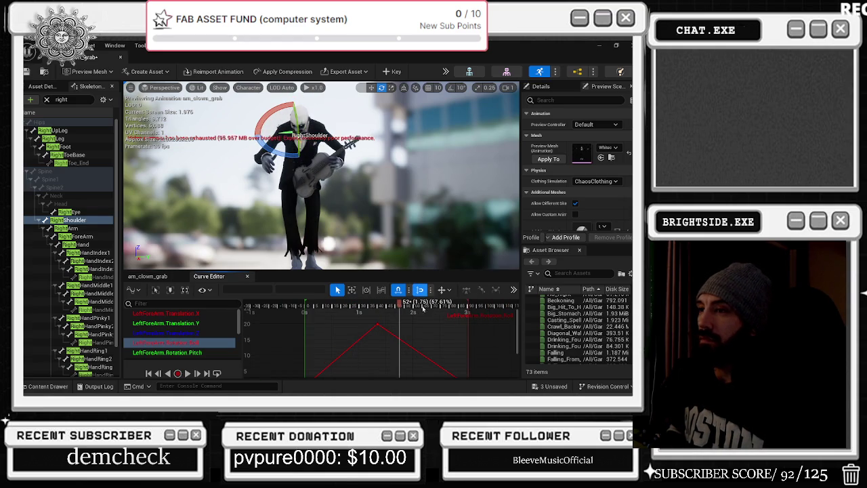
click(193, 333)
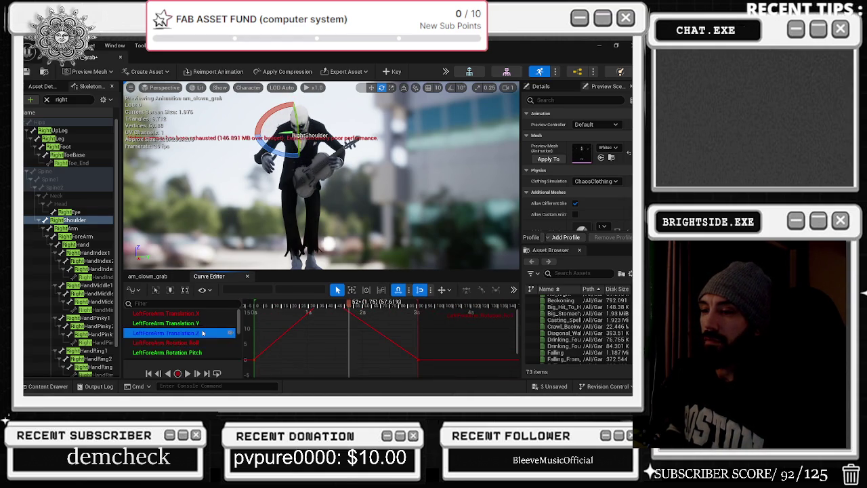
scroll(386, 344, down, 3)
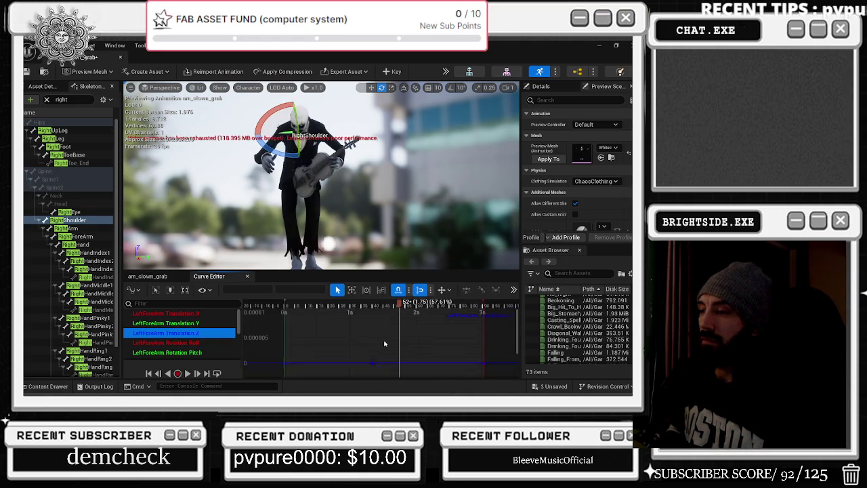
click(184, 323)
click(202, 308)
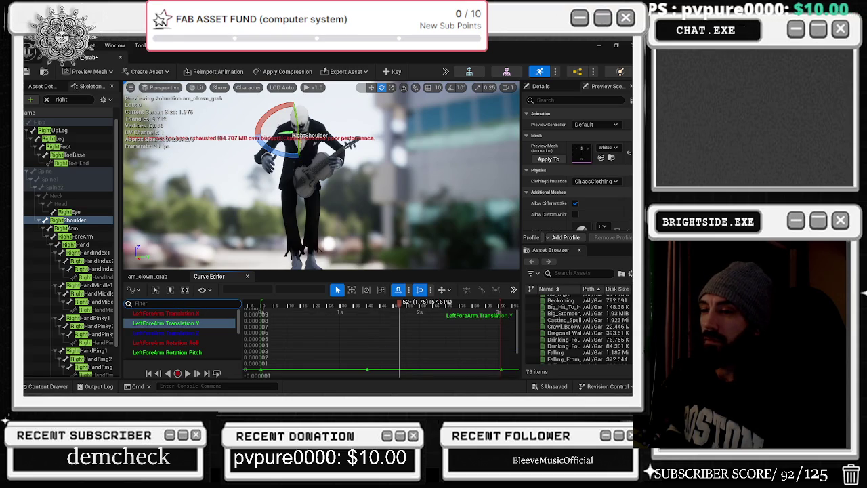
click(199, 314)
key(Down)
key(Down)
key(Down)
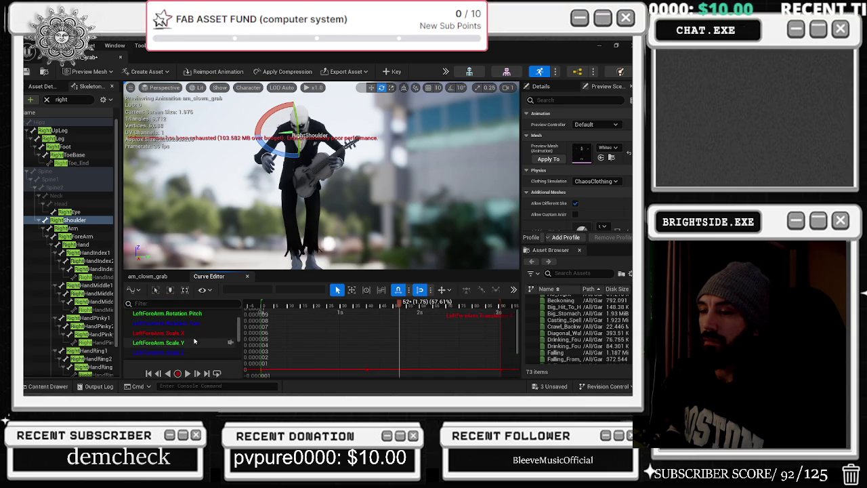
key(f)
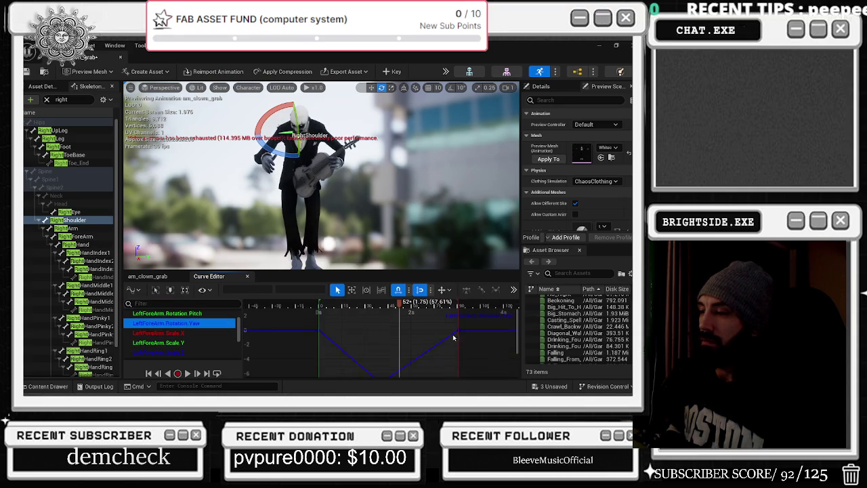
key(space)
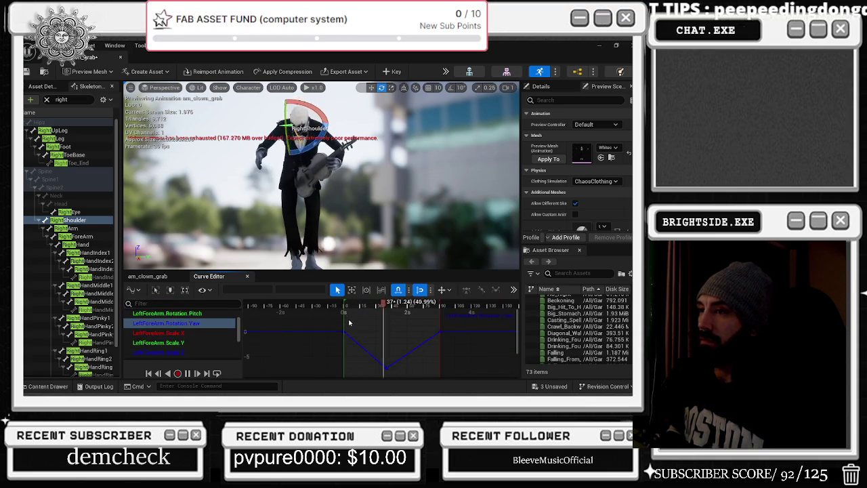
Step: Show the LeftForeArm Scale.Z curve and bring up the prompt to save unsaved assets
click(157, 349)
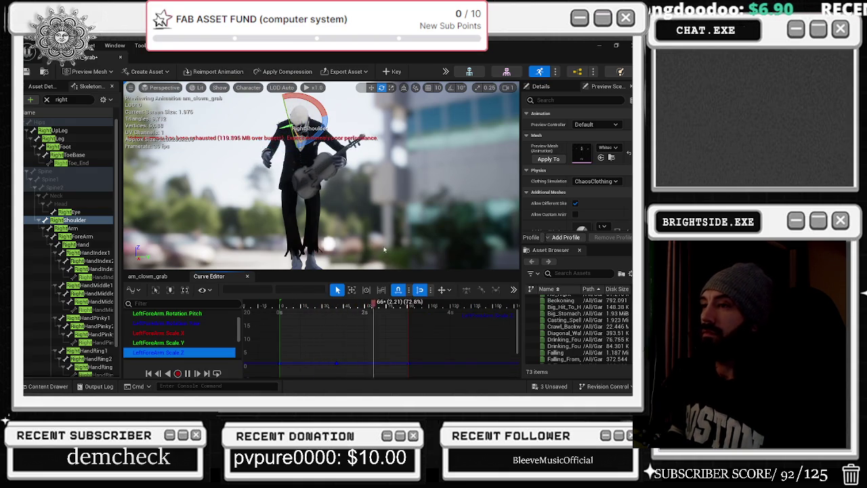
click(540, 383)
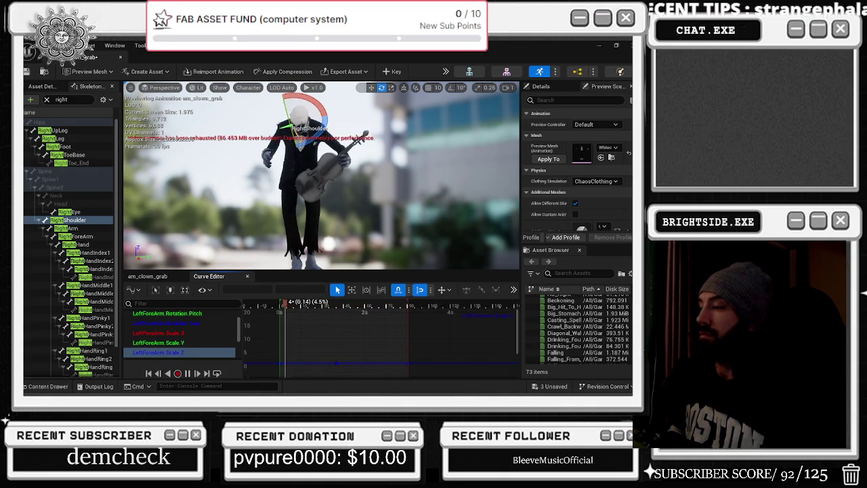
key(ctrl+shift+s)
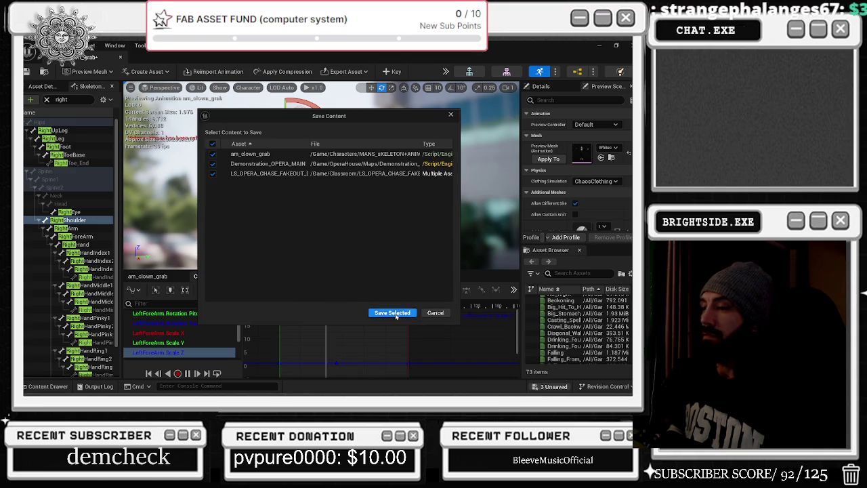
Step: Save the three checked assets, including am_clown_grab, and close its animation editor
click(392, 313)
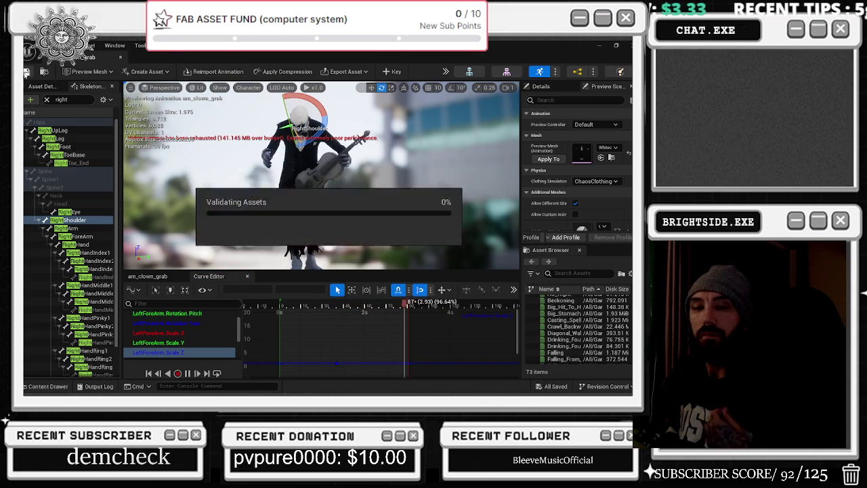
click(121, 57)
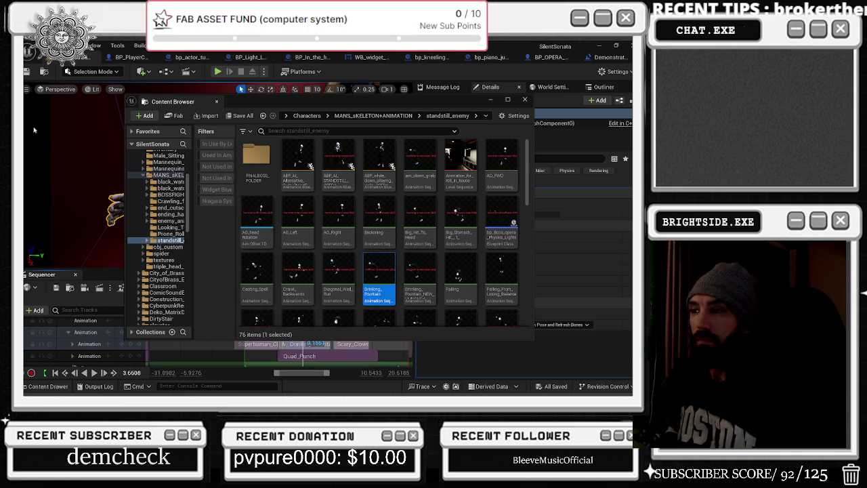
Step: Replace the clown section's Drinking_Fountain animation with am_clown_grab in its properties
click(525, 101)
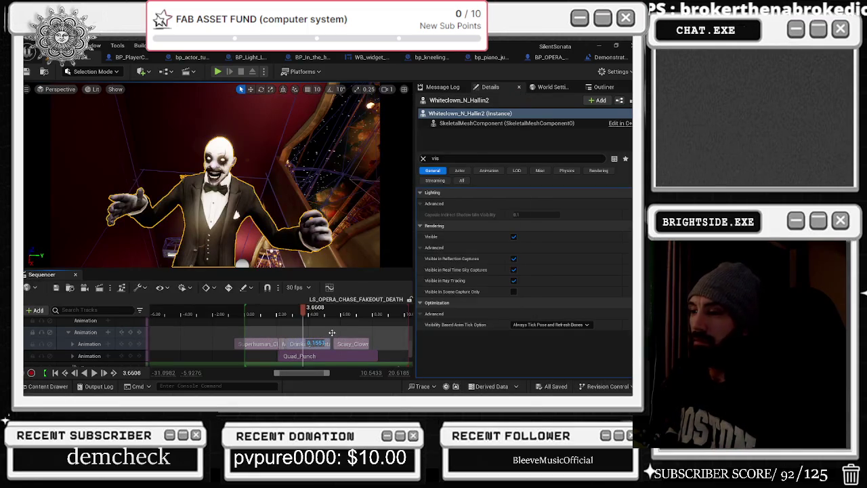
drag(302, 308, 275, 308)
right_click(308, 344)
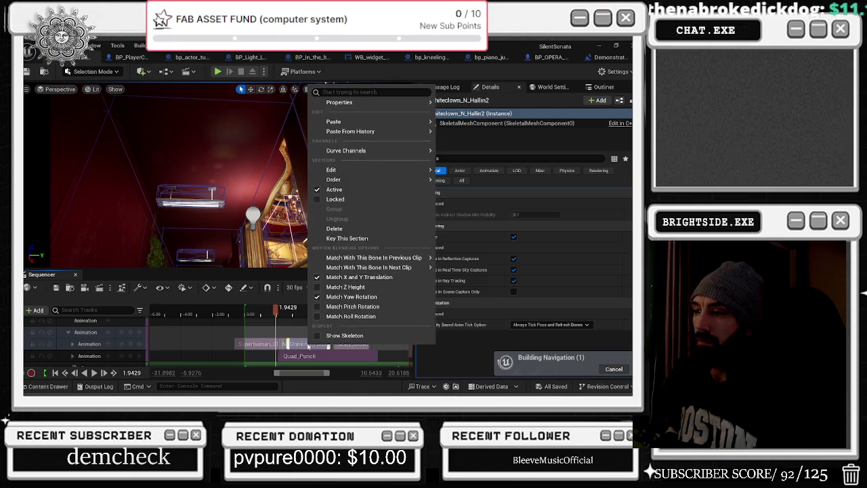
mouse_move(378, 106)
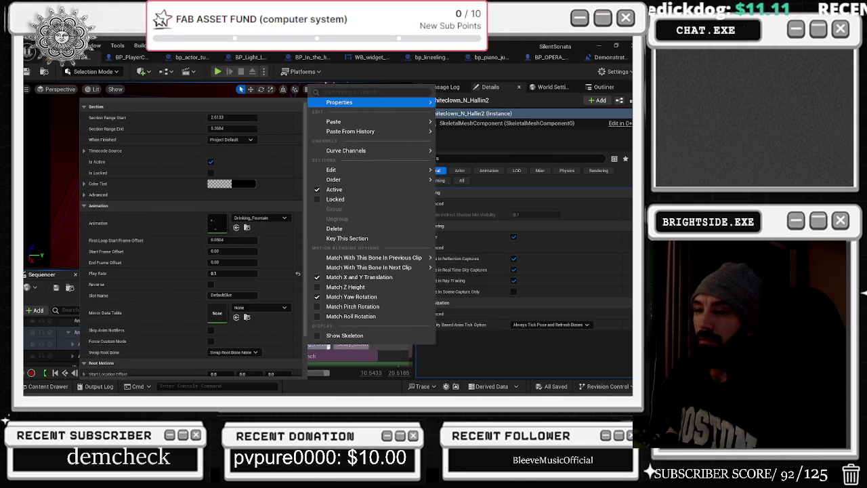
click(239, 218)
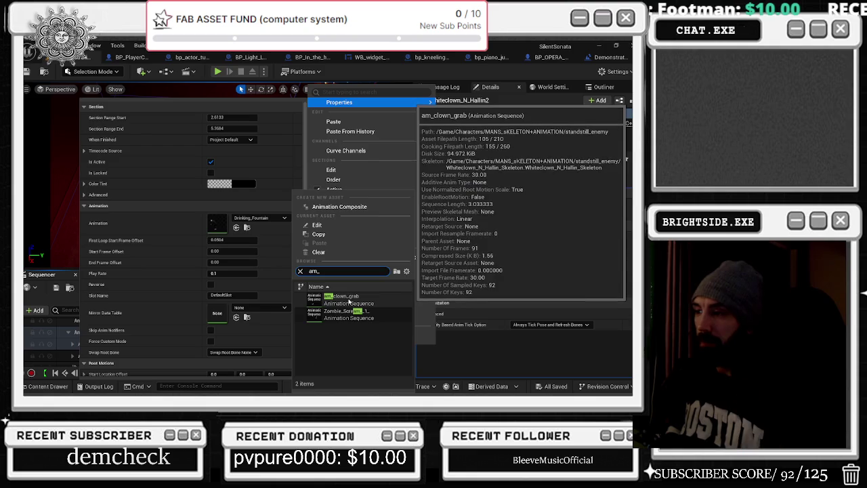
click(348, 298)
click(266, 309)
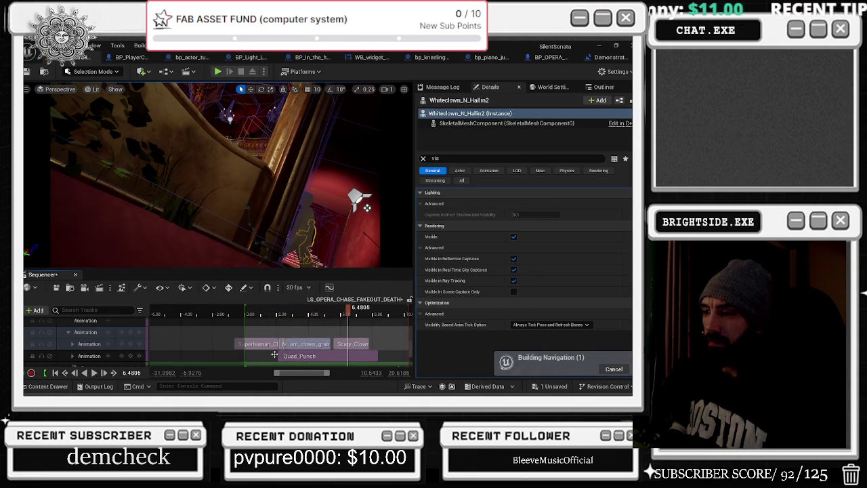
Step: Open the am_clown_grab asset from the section to check it, then clear the Details filter
click(276, 313)
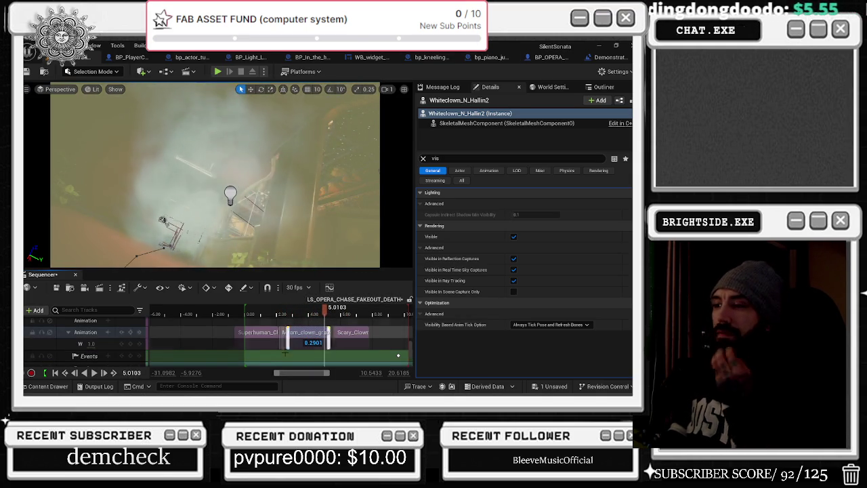
right_click(306, 338)
mouse_move(366, 88)
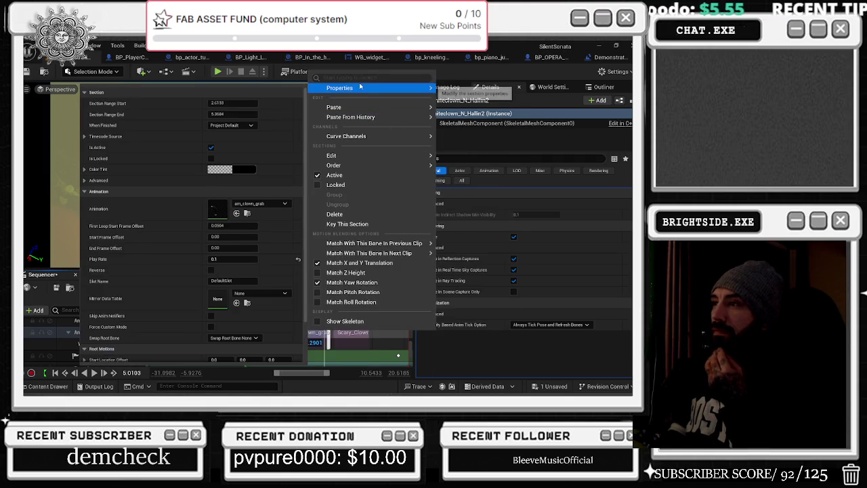
double_click(222, 215)
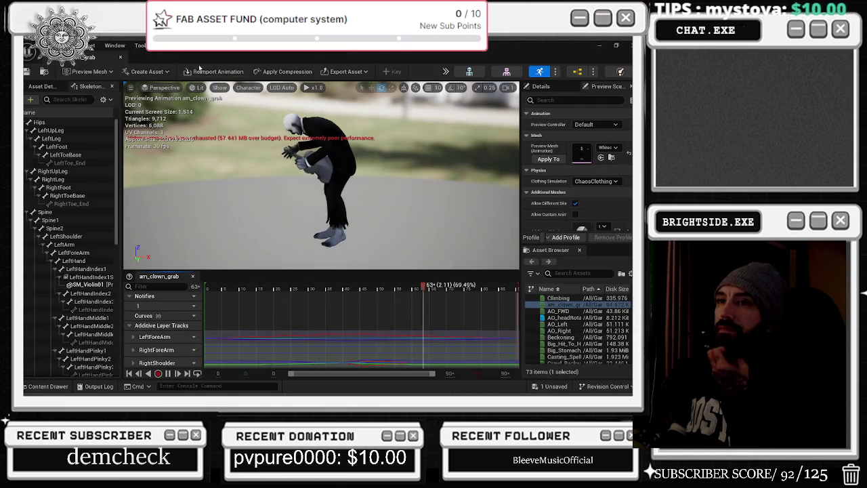
click(120, 57)
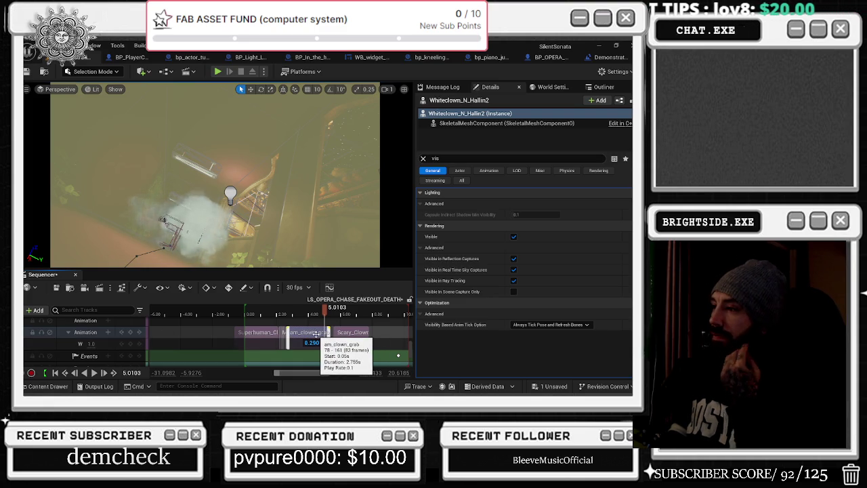
click(424, 158)
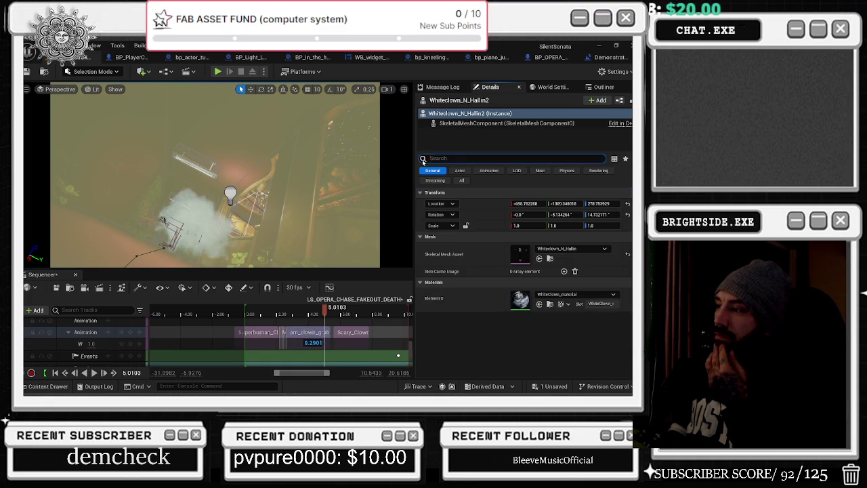
Step: Review the SkeletalMeshComponent down to its NoCollision preset, then play the sequence from about 2 seconds
click(480, 124)
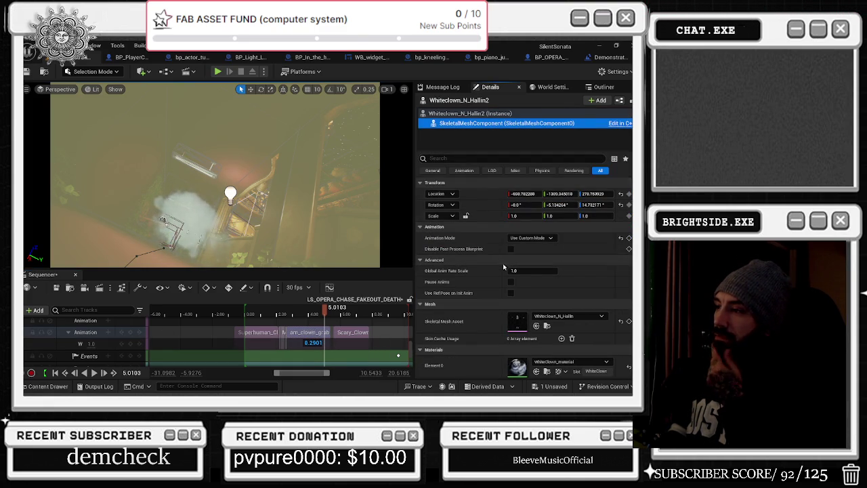
scroll(610, 292, down, 3)
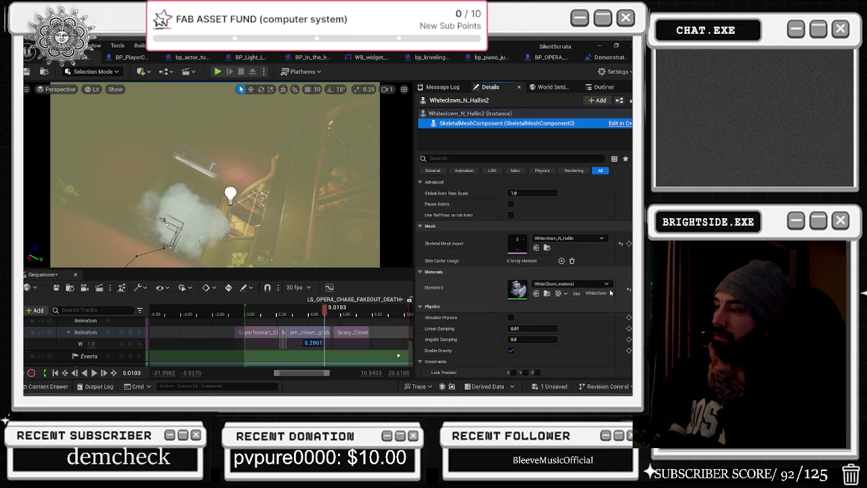
scroll(610, 292, down, 5)
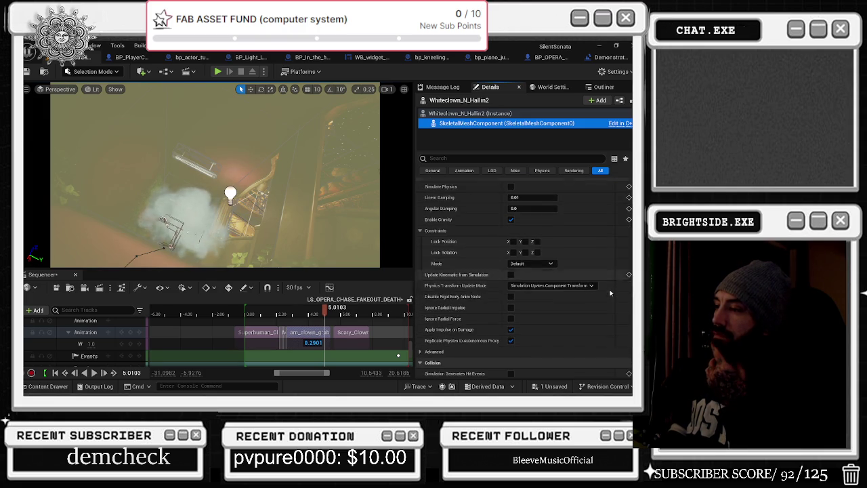
scroll(608, 291, down, 3)
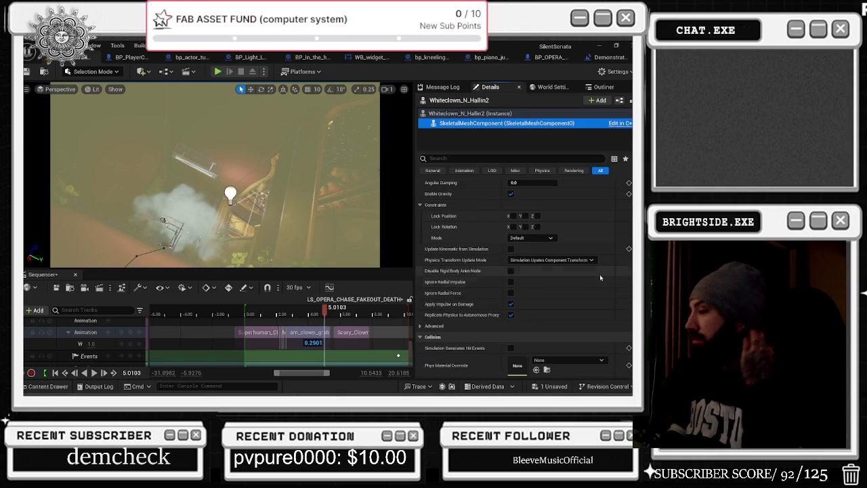
scroll(603, 328, down, 2)
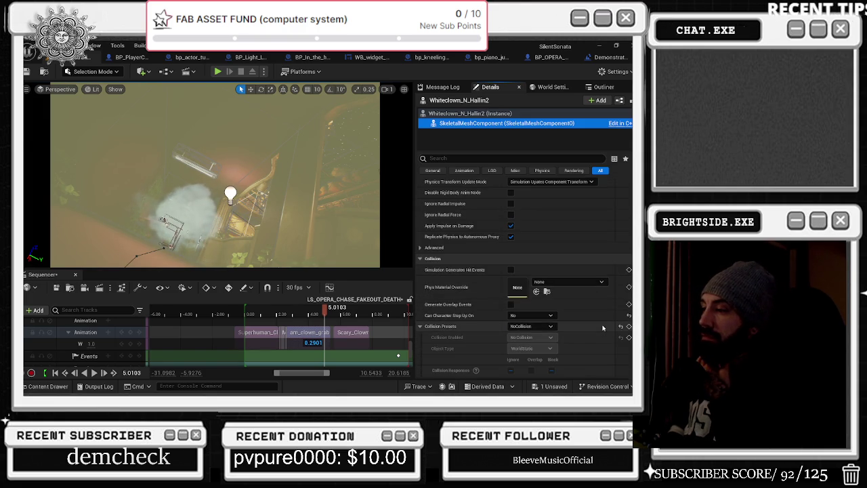
click(497, 157)
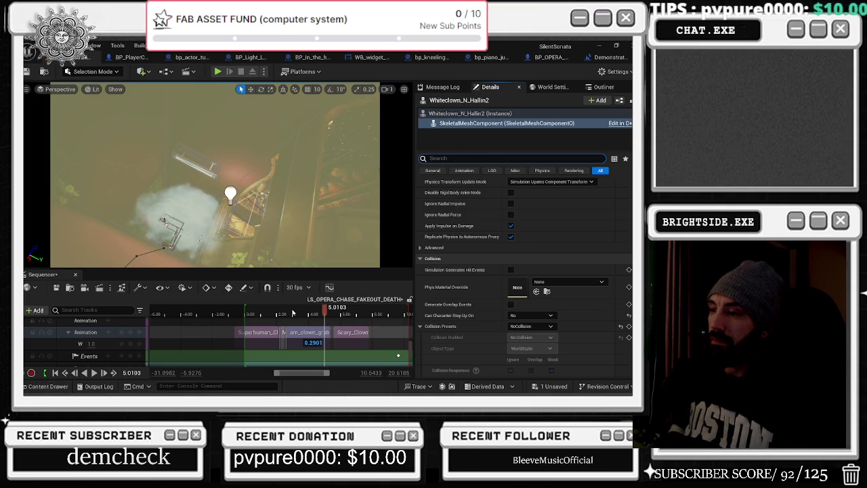
click(281, 312)
key(space)
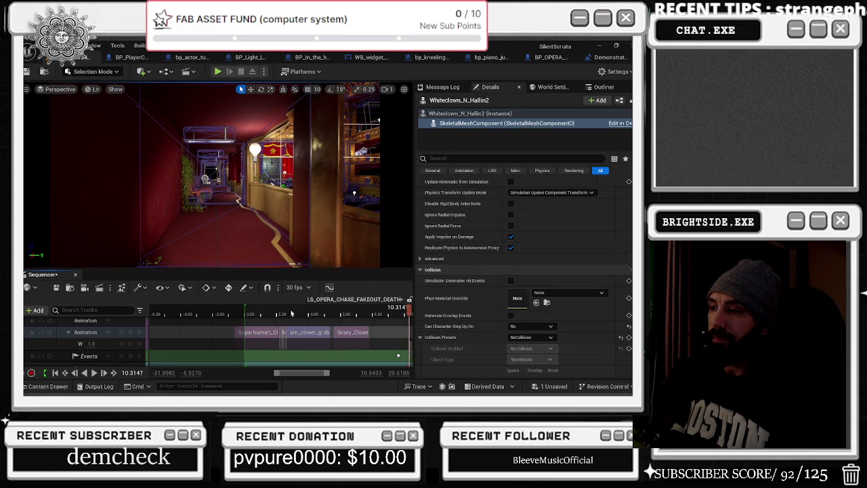
click(292, 312)
key(space)
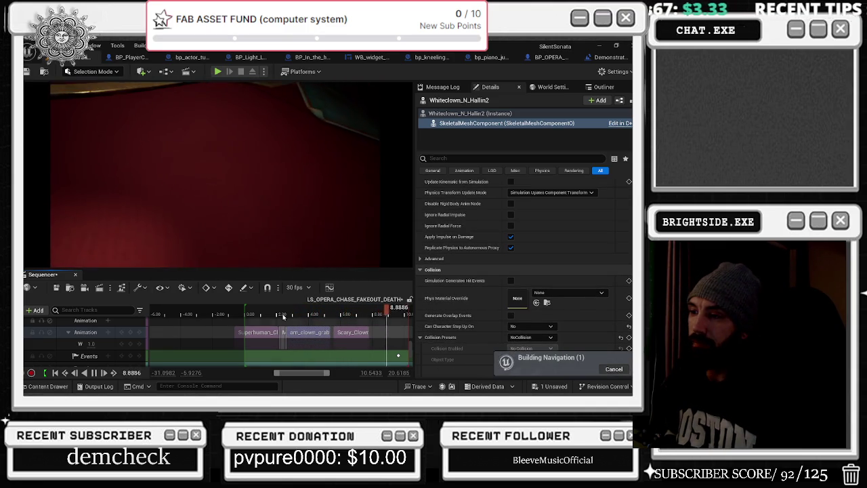
click(246, 316)
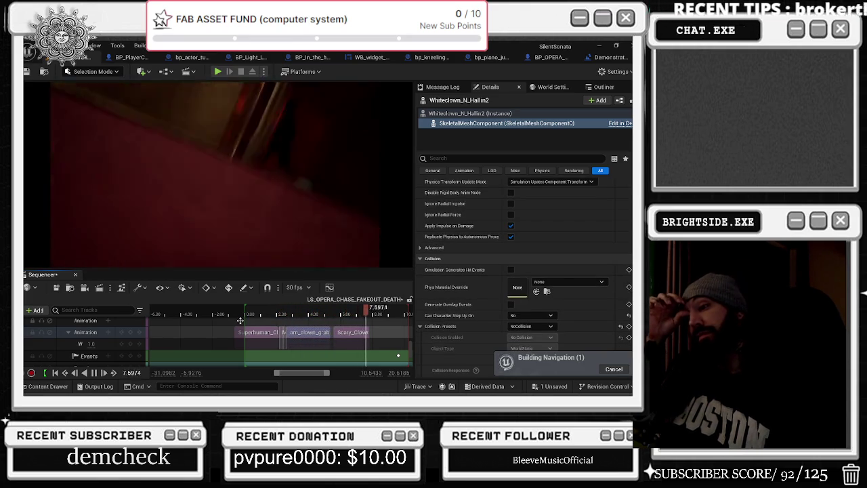
click(277, 314)
mouse_move(277, 314)
mouse_down()
mouse_move(269, 314)
mouse_move(333, 313)
mouse_move(304, 312)
mouse_up()
scroll(336, 349, up, 3)
scroll(336, 349, up, 3)
key(space)
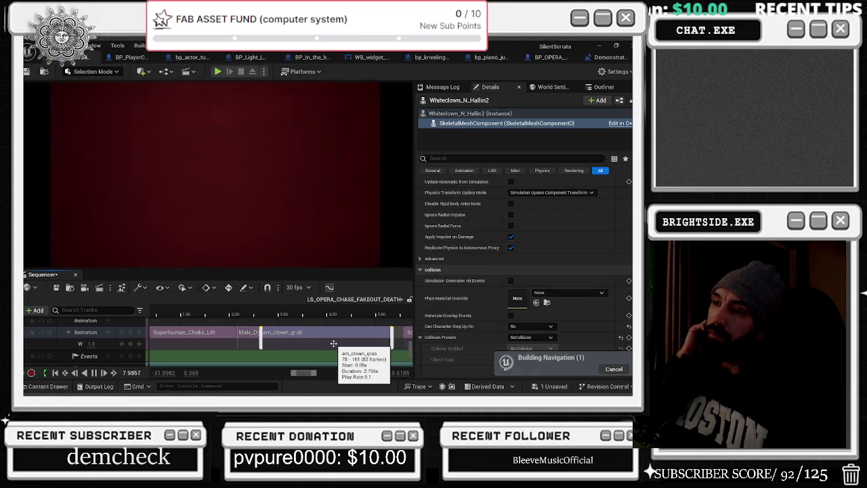
key(space)
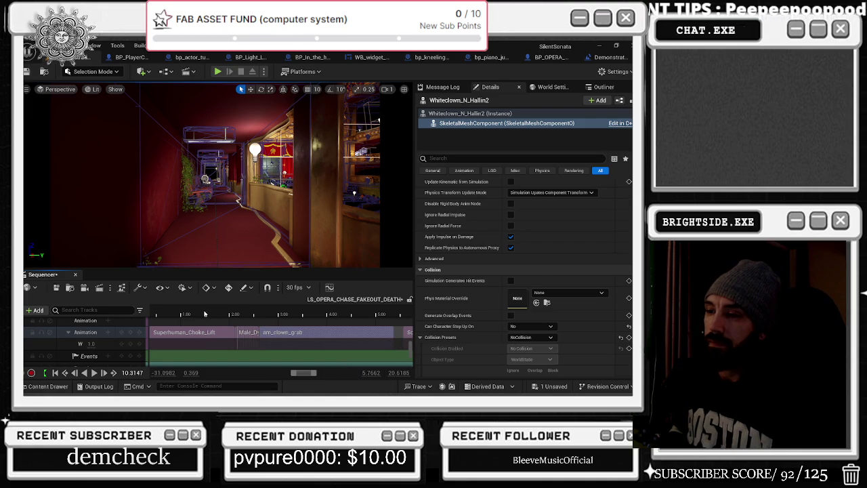
click(204, 314)
key(space)
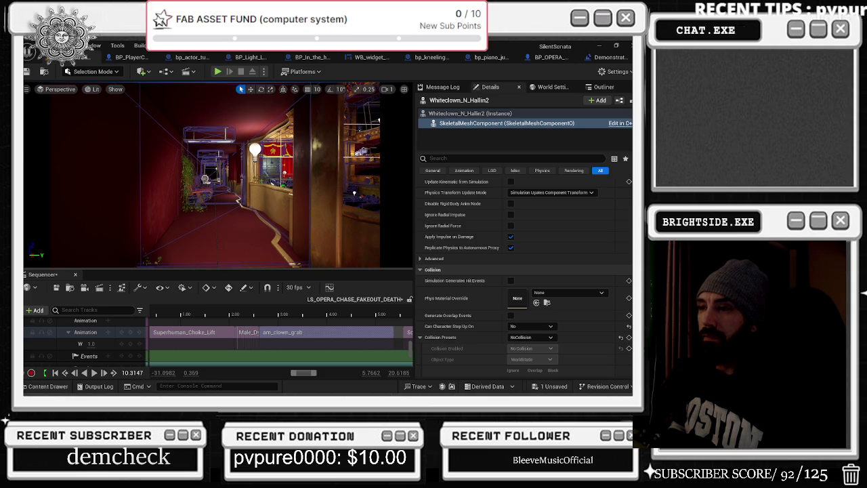
click(280, 180)
Step: Switch the viewport to Unlit, orbit over the opera seating, and list the unsaved content
click(92, 89)
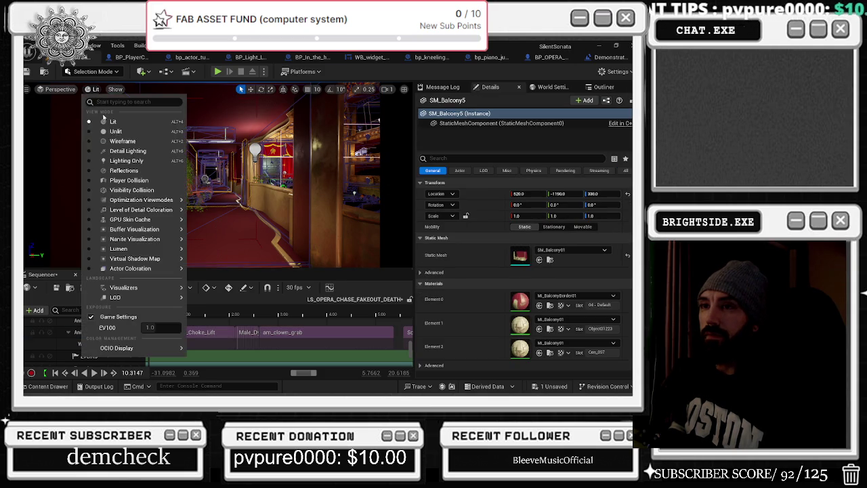
click(113, 133)
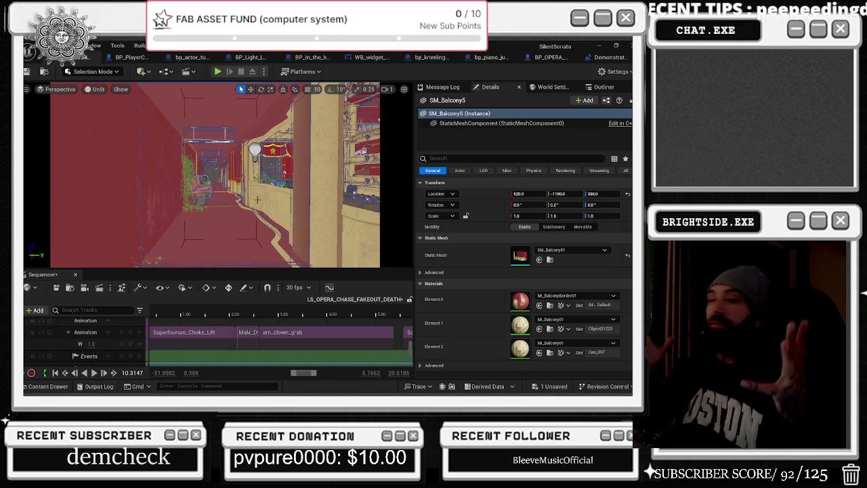
click(198, 195)
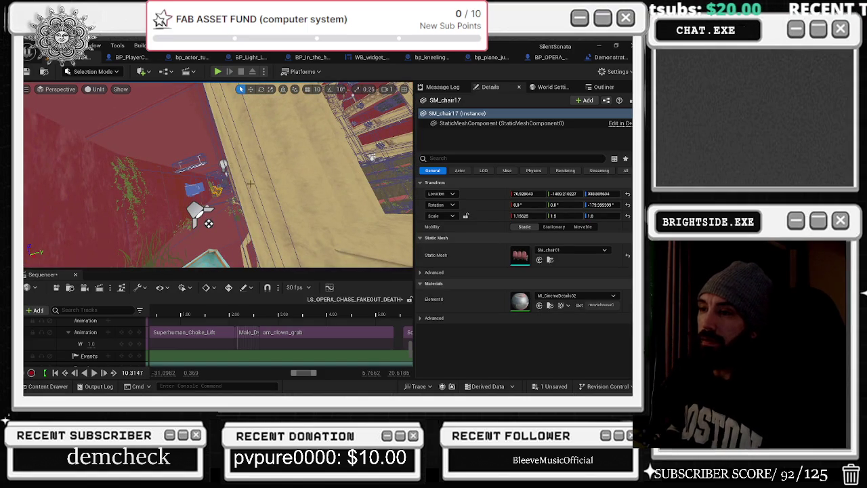
drag(203, 222, 223, 204)
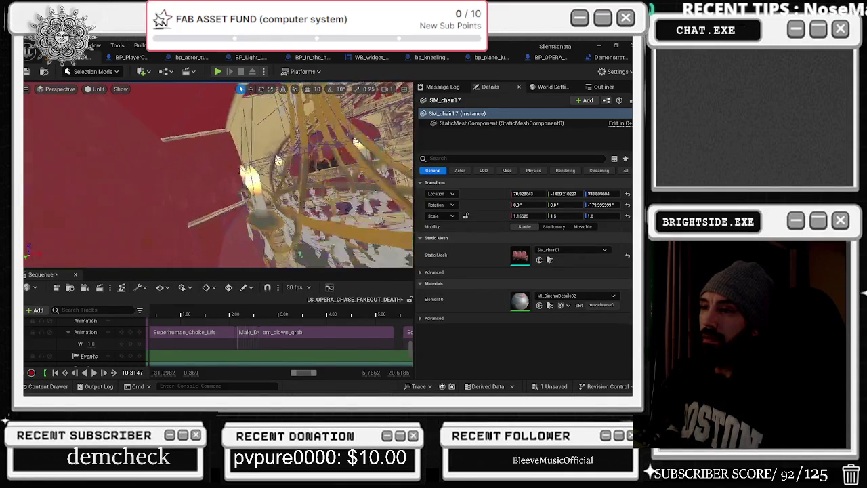
mouse_move(217, 175)
mouse_down()
mouse_move(244, 186)
mouse_move(271, 174)
mouse_move(285, 181)
mouse_up()
click(551, 388)
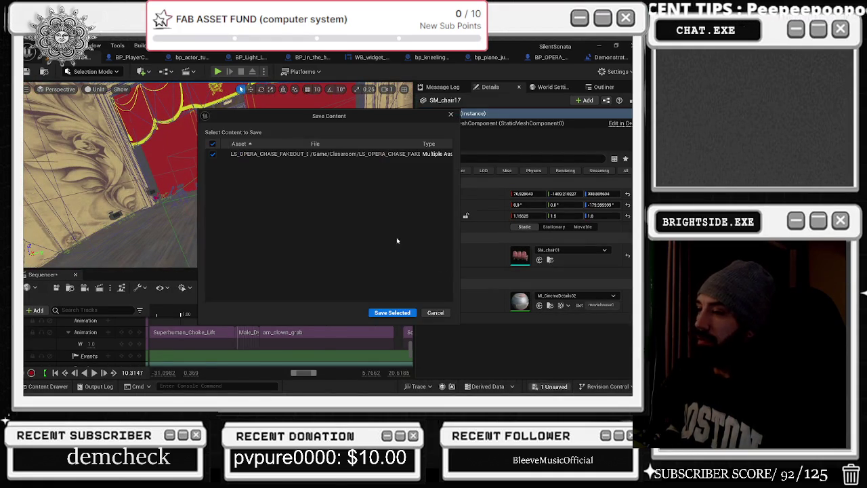
Step: Save the level sequence, then replay the clown's animation from about 0.7 seconds
click(397, 312)
key(space)
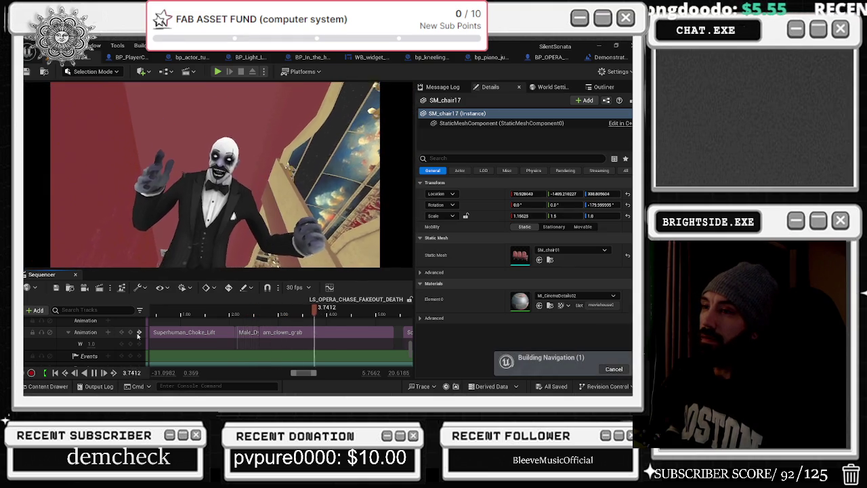
key(space)
click(223, 177)
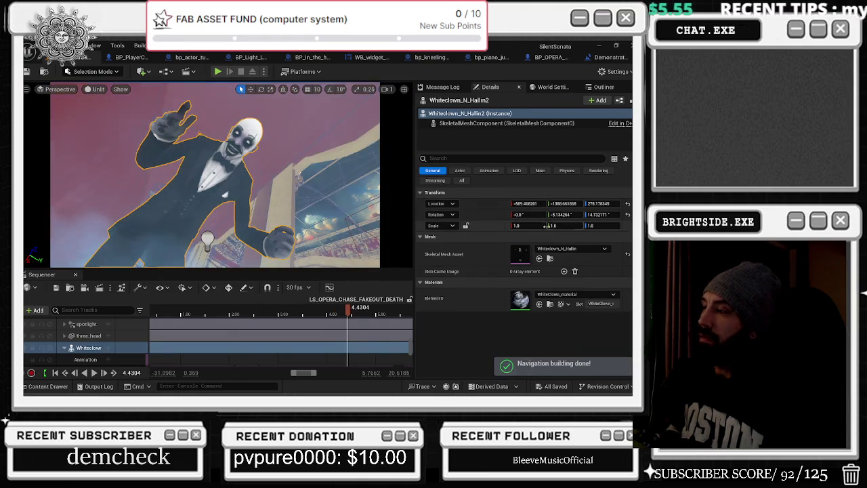
drag(348, 310, 163, 318)
key(space)
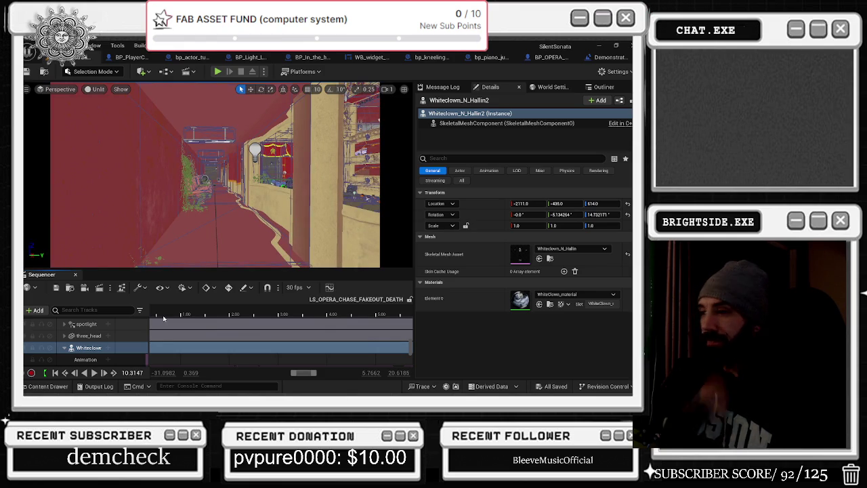
Step: Save the Demonstration_OPERA_MAIN map with Ctrl+S and minimise the editor to the desktop
scroll(164, 318, down, 3)
mouse_move(405, 313)
mouse_down()
mouse_move(379, 311)
mouse_move(408, 311)
mouse_up()
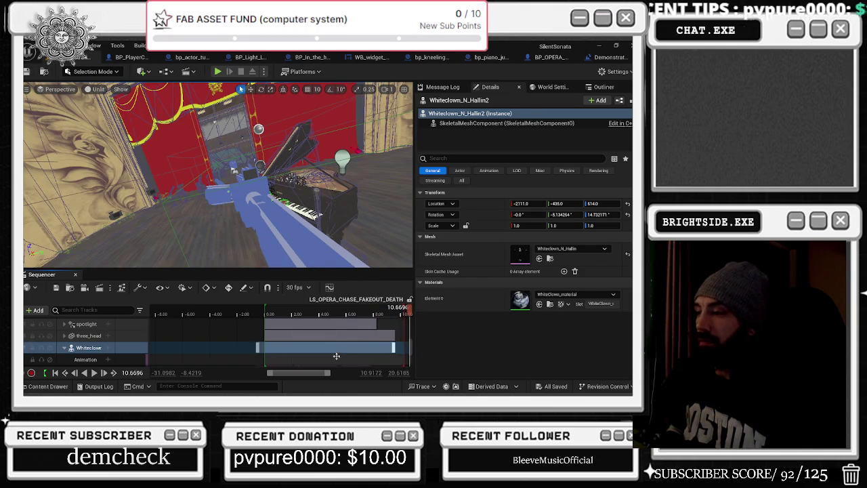
scroll(93, 356, down, 2)
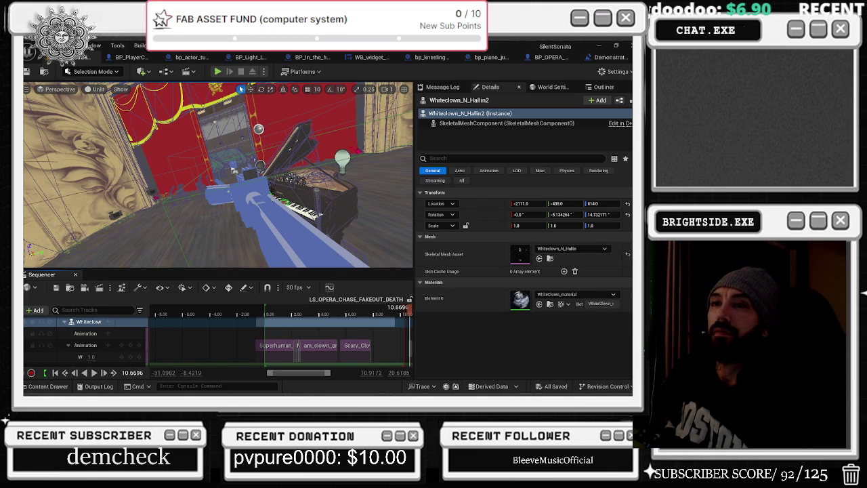
key(ctrl+s)
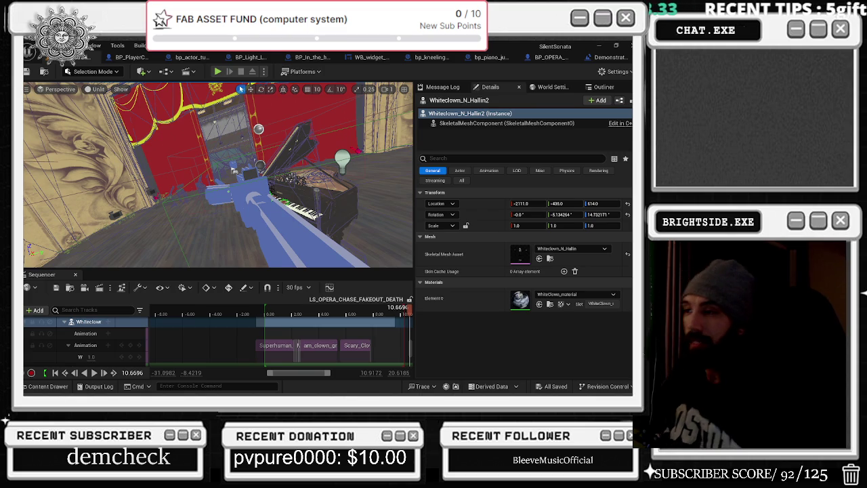
key(super+d)
mouse_move(175, 392)
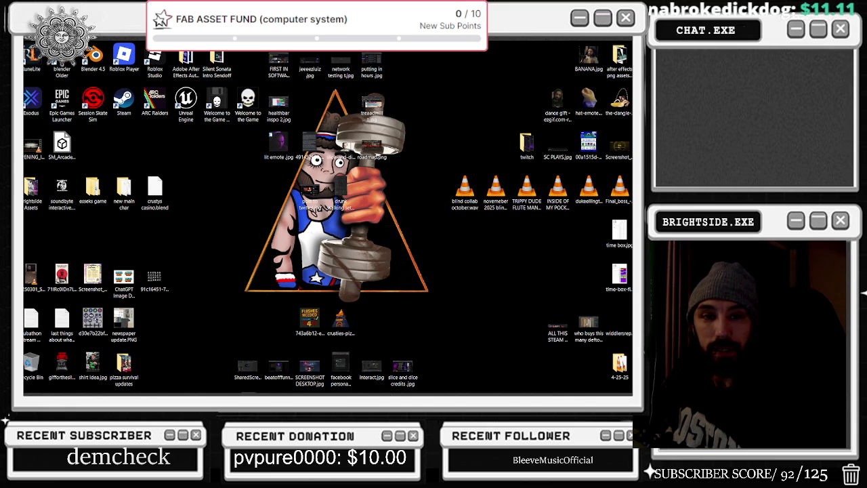
Step: Switch to Twitch's Following page and show all live channels
key(alt+Tab)
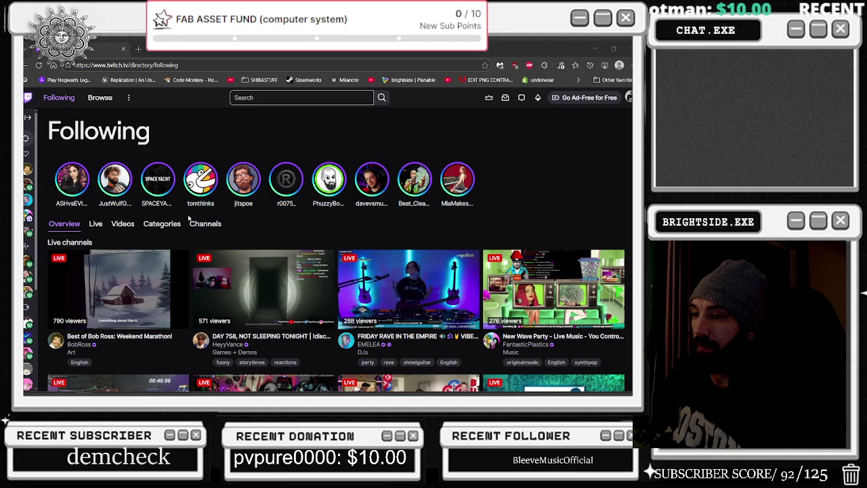
scroll(190, 217, down, 2)
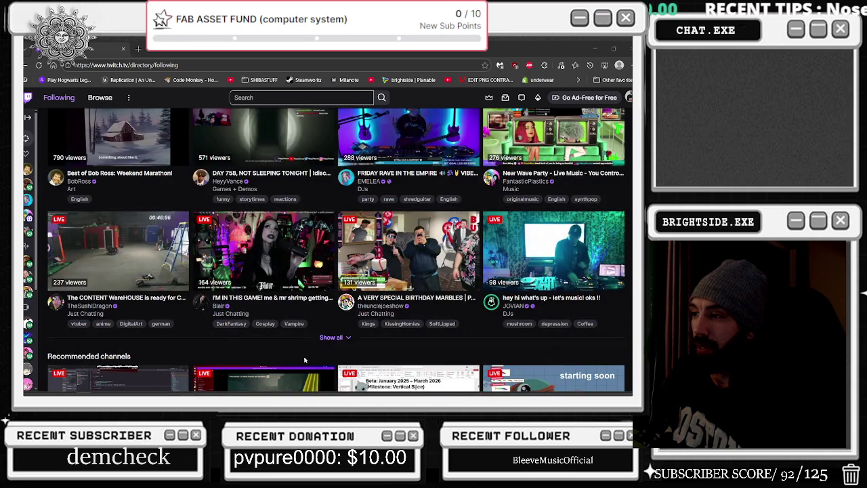
click(331, 336)
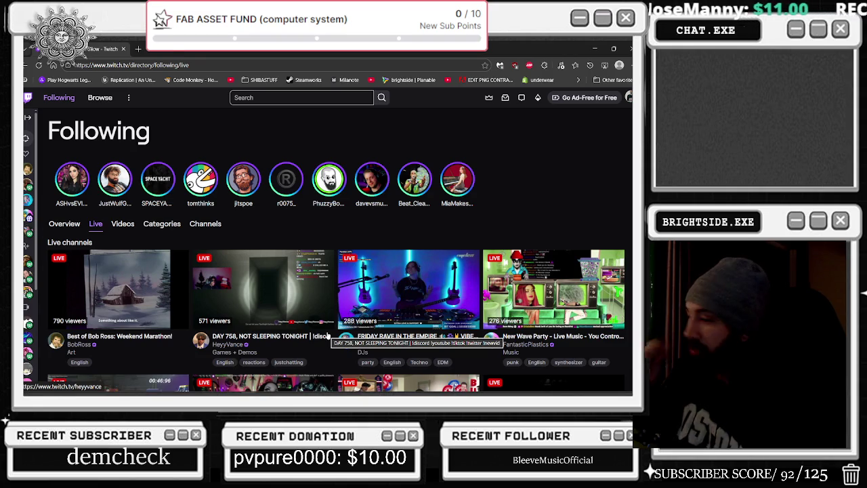
Step: Scroll down through the grid of followed live channels
scroll(325, 336, down, 5)
scroll(322, 336, down, 3)
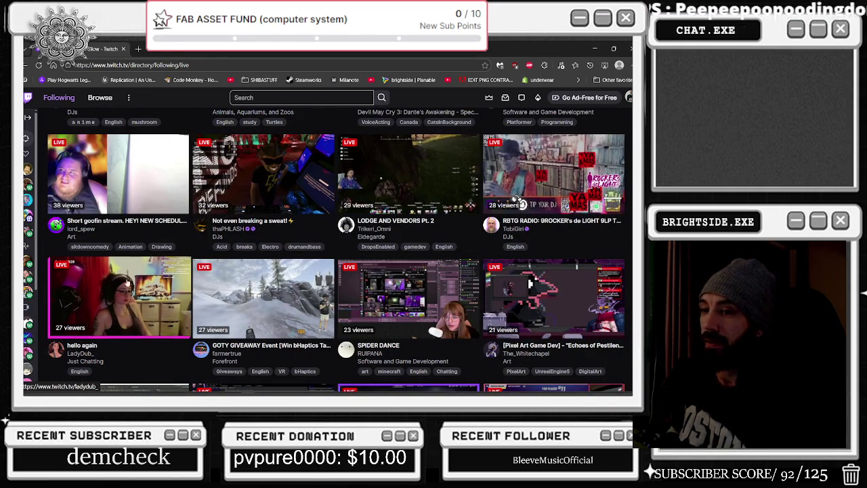
scroll(370, 217, down, 5)
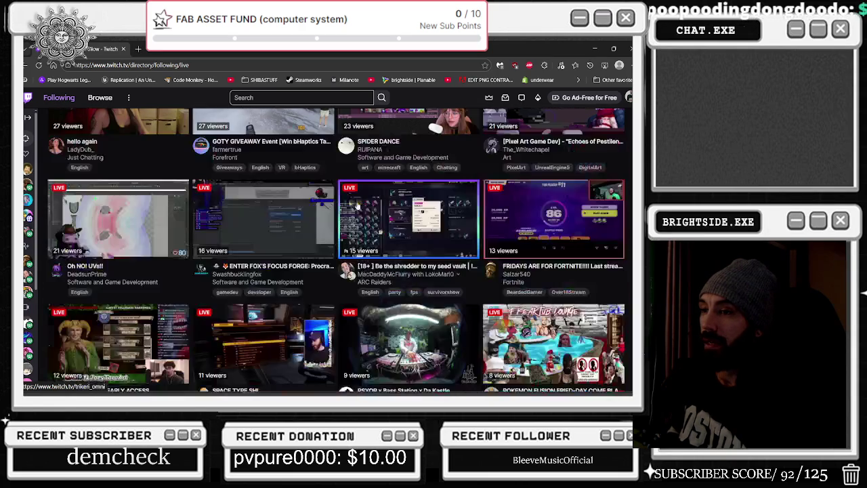
scroll(374, 233, down, 1)
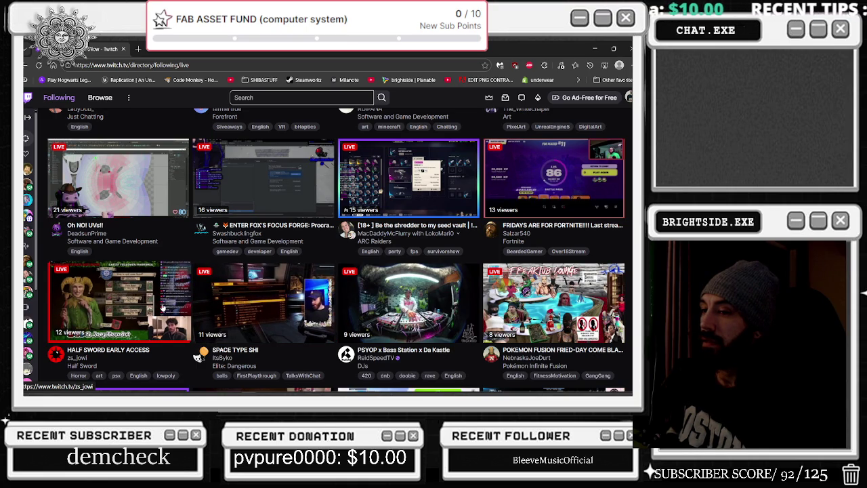
scroll(162, 306, down, 3)
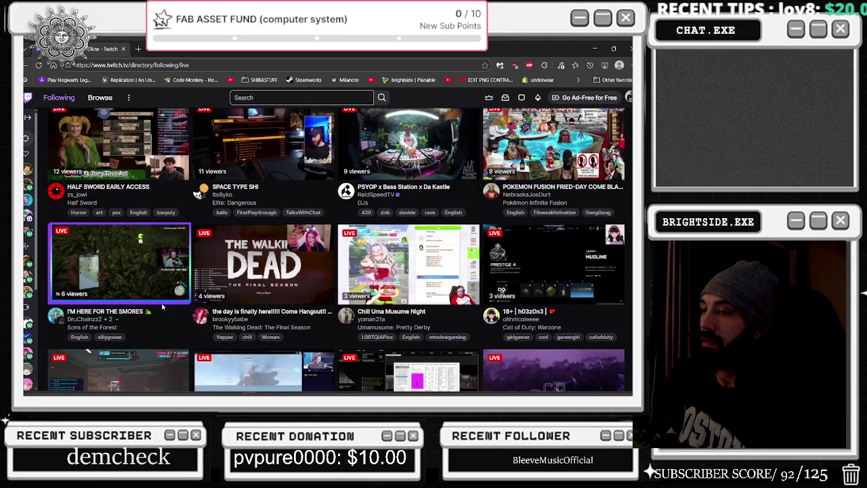
scroll(162, 307, down, 2)
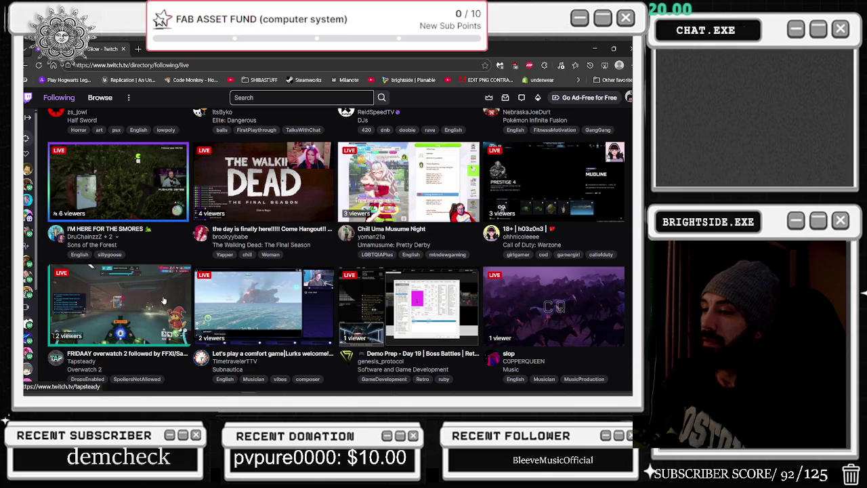
scroll(228, 278, up, 15)
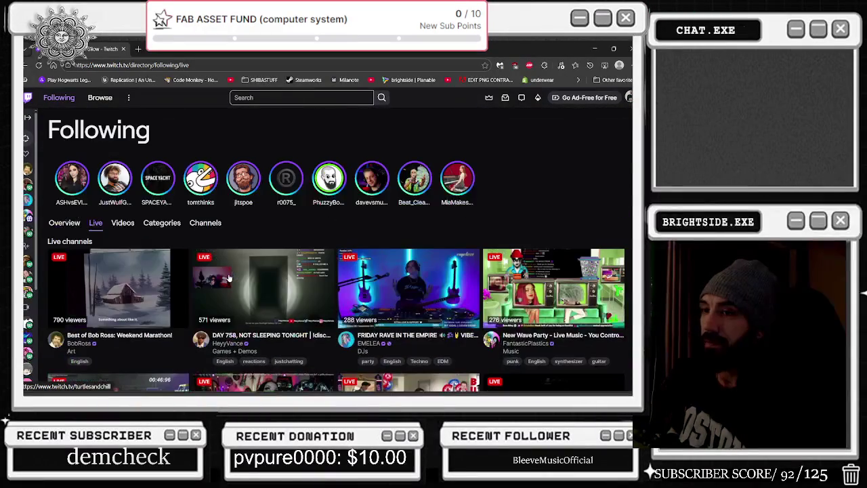
scroll(229, 277, down, 5)
scroll(234, 264, down, 3)
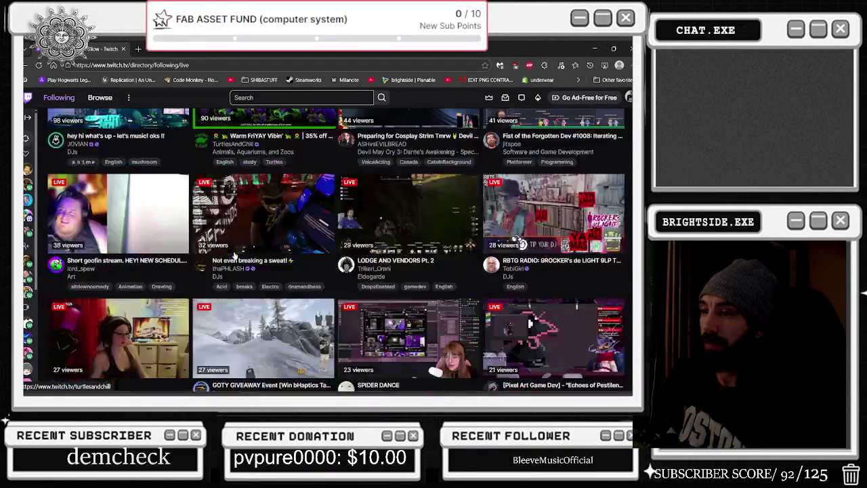
scroll(235, 254, down, 1)
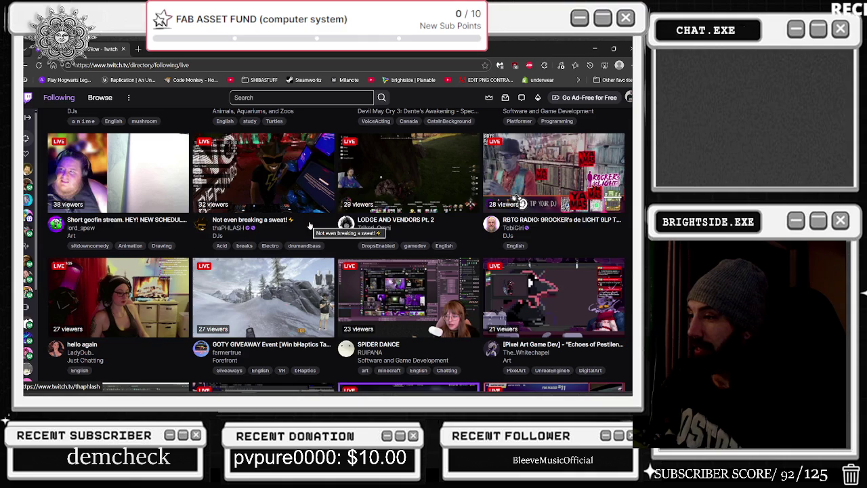
scroll(312, 224, down, 2)
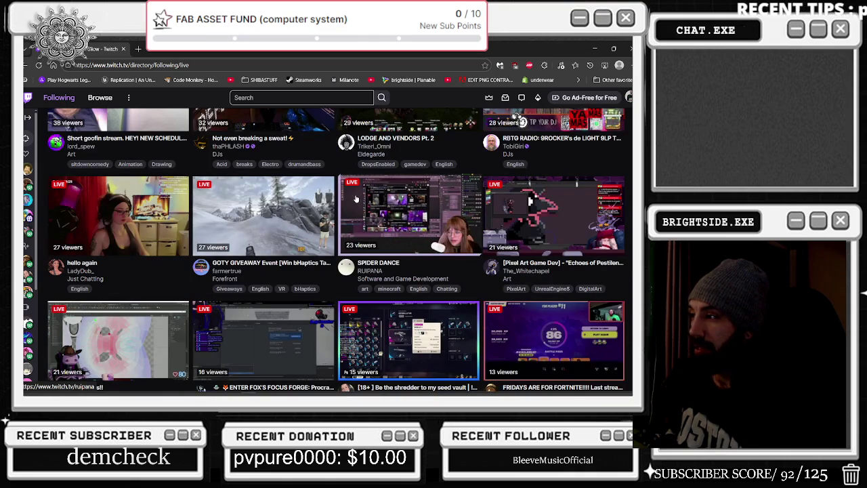
scroll(472, 222, down, 2)
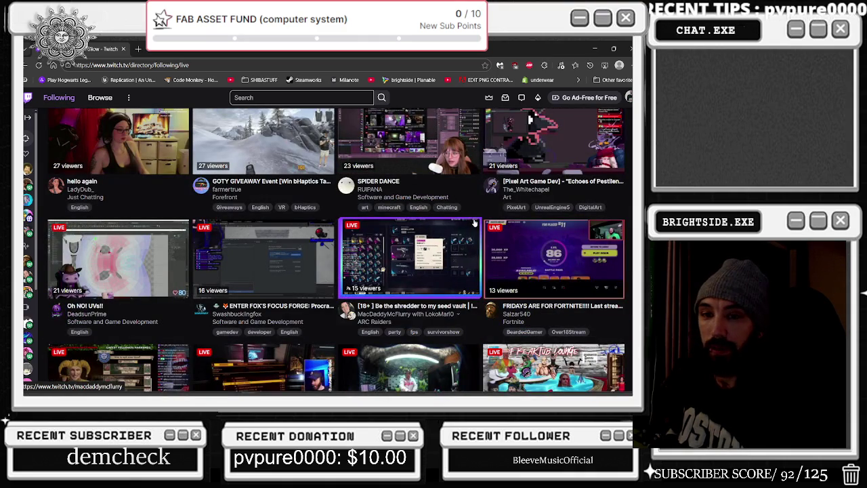